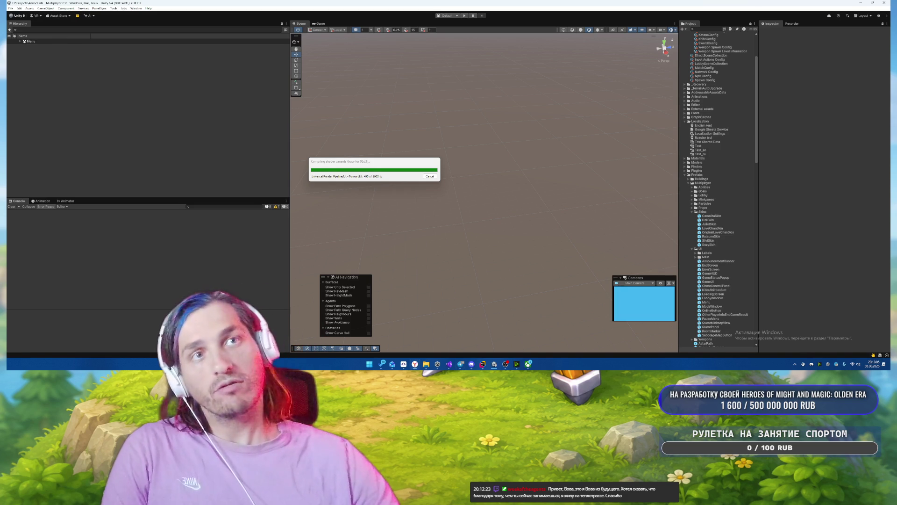
Switch from the compiling Unity editor to the DTF article about iOS 27 and WWDC 2026.
{"action": "key", "text": "alt+Tab"}
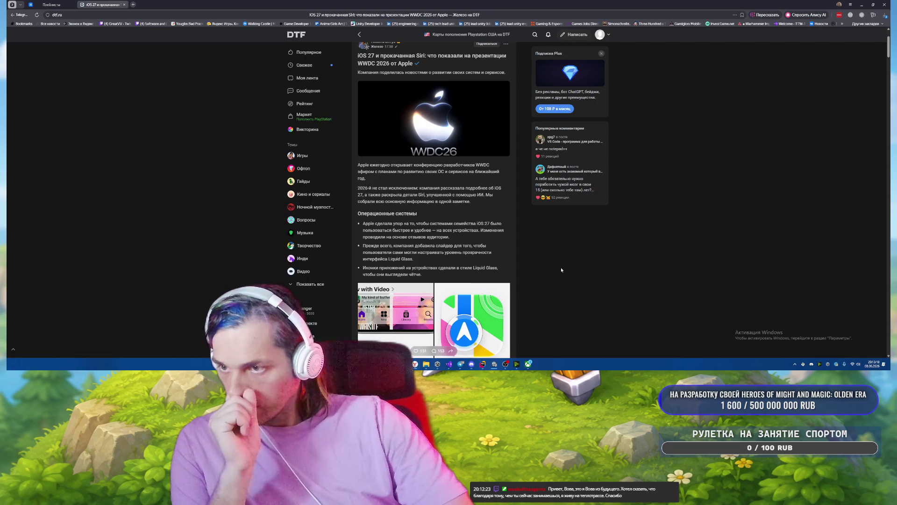
{"action": "scroll", "coordinate": [558, 264], "scroll_direction": "down", "scroll_amount": 1}
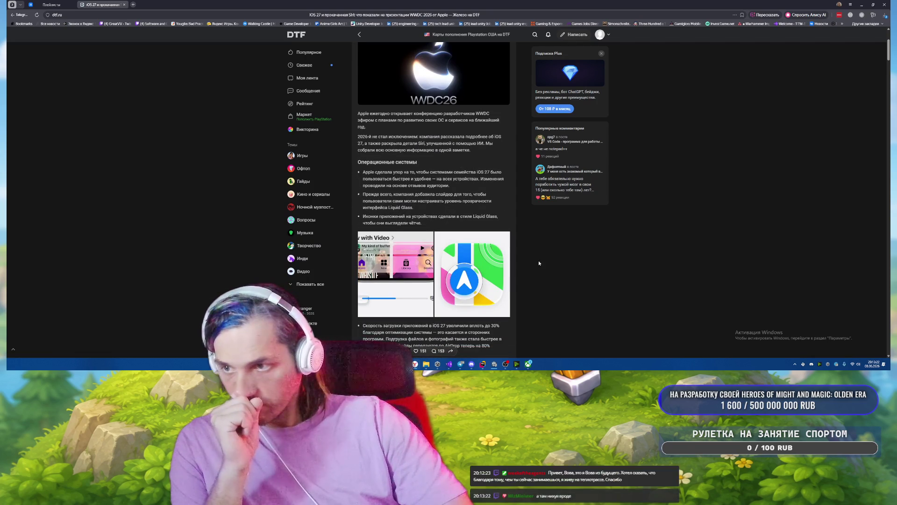
{"action": "left_click", "coordinate": [379, 290]}
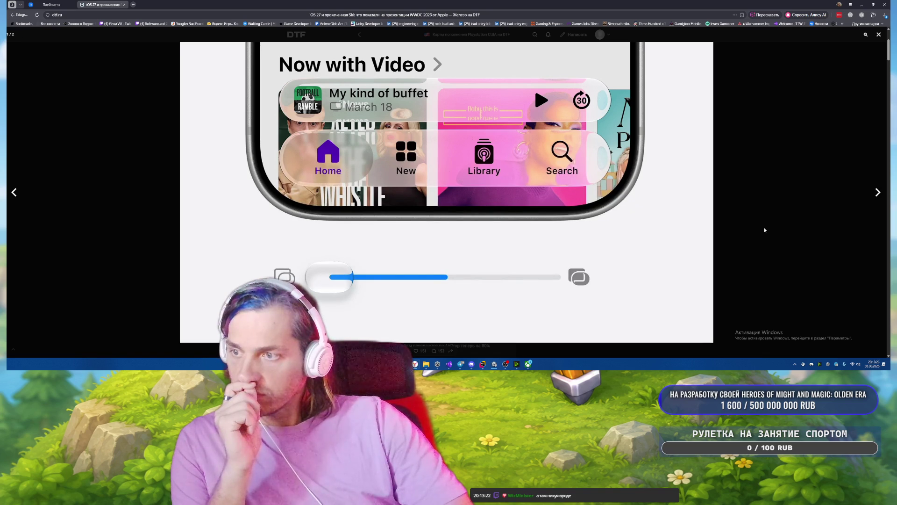
{"action": "left_click", "coordinate": [728, 240]}
{"action": "scroll", "coordinate": [673, 247], "scroll_direction": "down", "scroll_amount": 3}
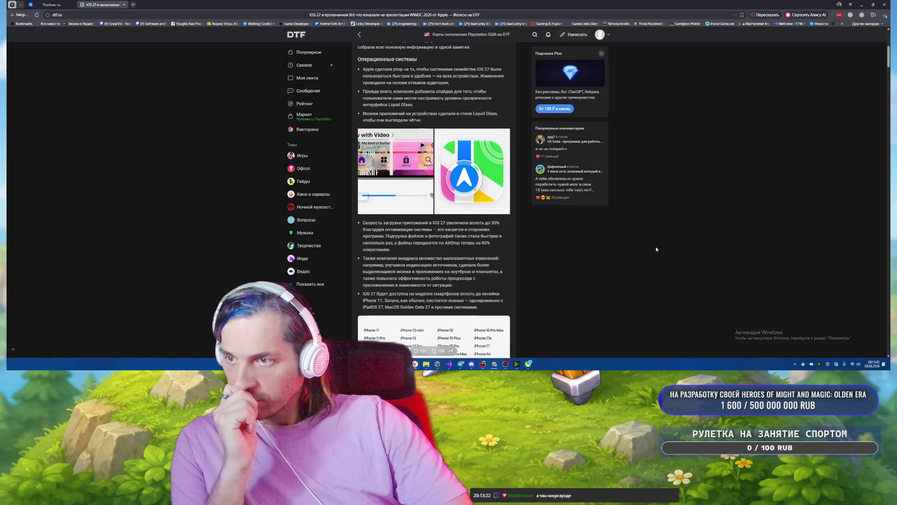
{"action": "scroll", "coordinate": [656, 249], "scroll_direction": "down", "scroll_amount": 1}
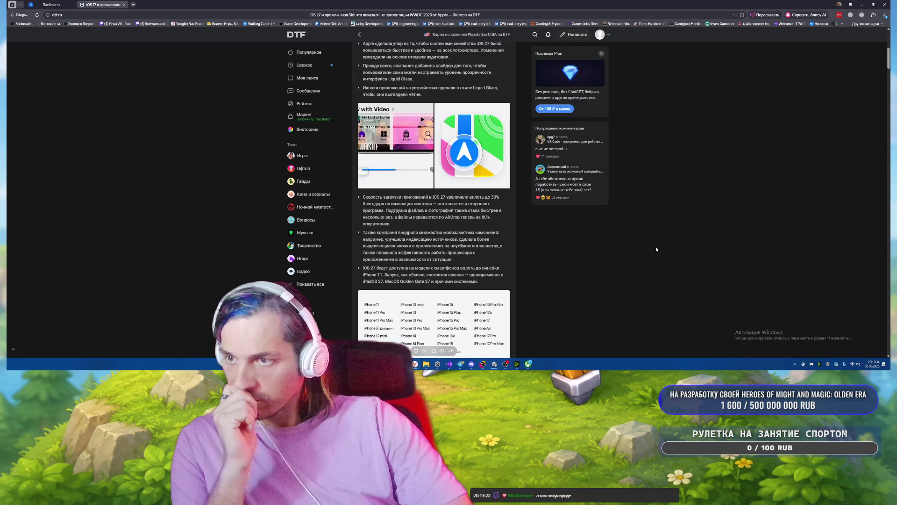
{"action": "scroll", "coordinate": [656, 249], "scroll_direction": "down", "scroll_amount": 1}
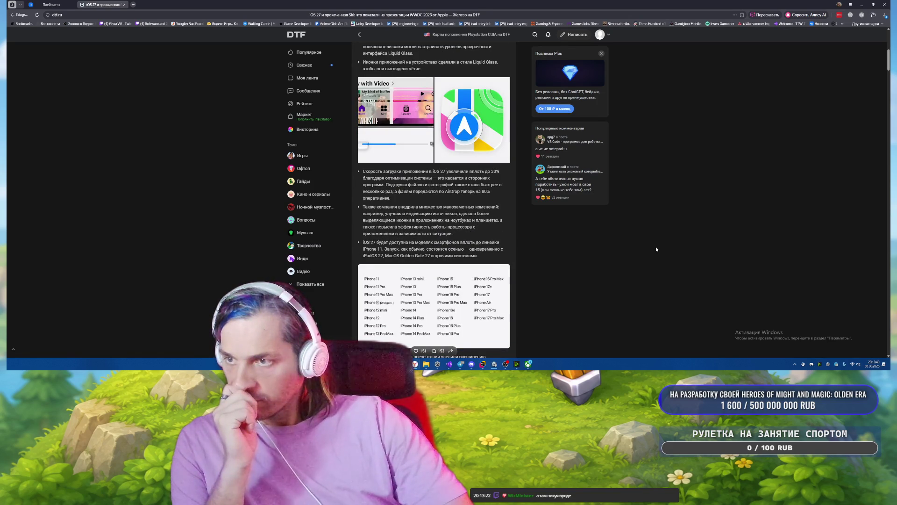
{"action": "scroll", "coordinate": [655, 249], "scroll_direction": "down", "scroll_amount": 1}
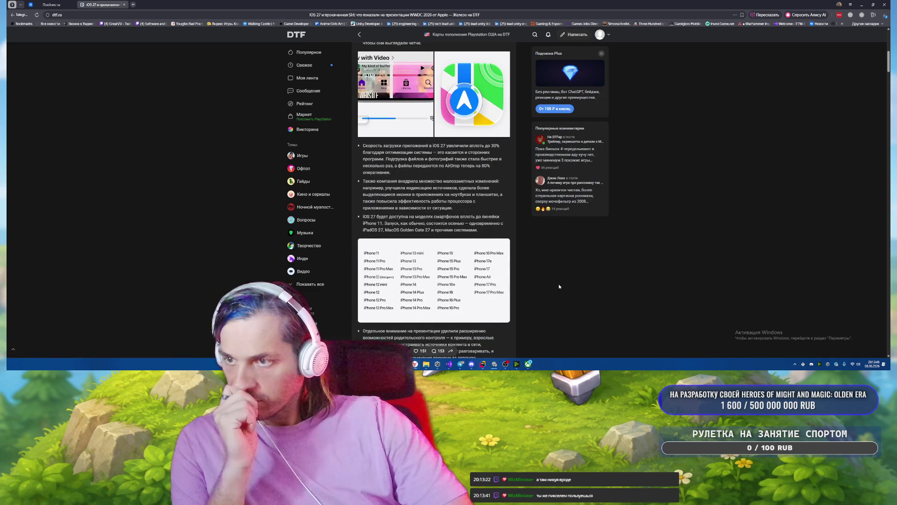
{"action": "scroll", "coordinate": [559, 285], "scroll_direction": "down", "scroll_amount": 3}
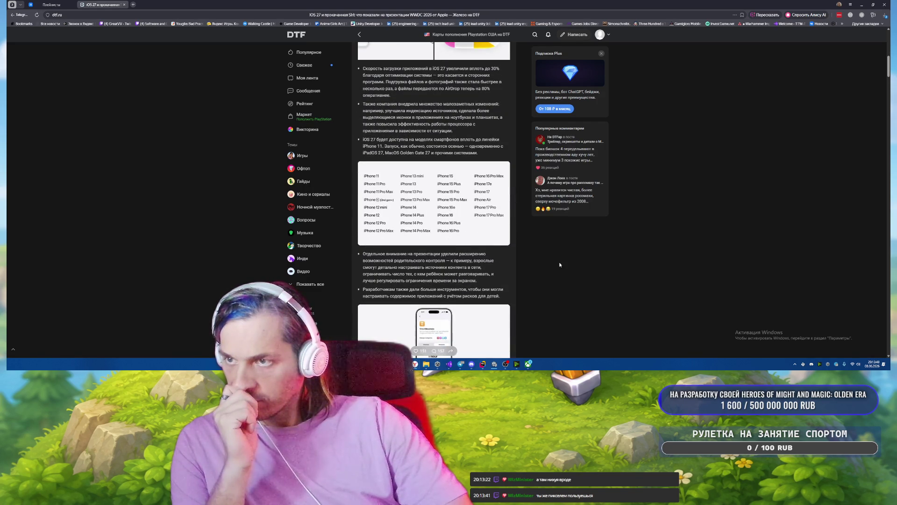
{"action": "scroll", "coordinate": [560, 264], "scroll_direction": "down", "scroll_amount": 2}
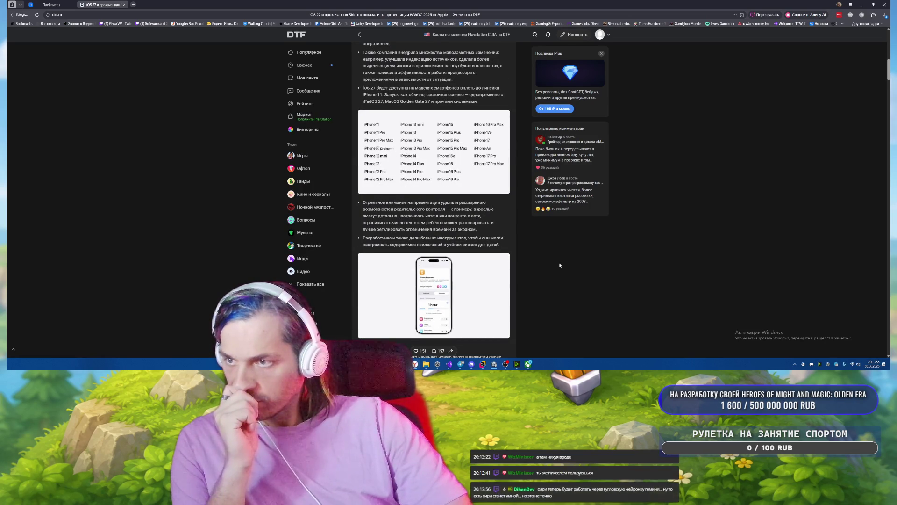
{"action": "scroll", "coordinate": [559, 265], "scroll_direction": "down", "scroll_amount": 1}
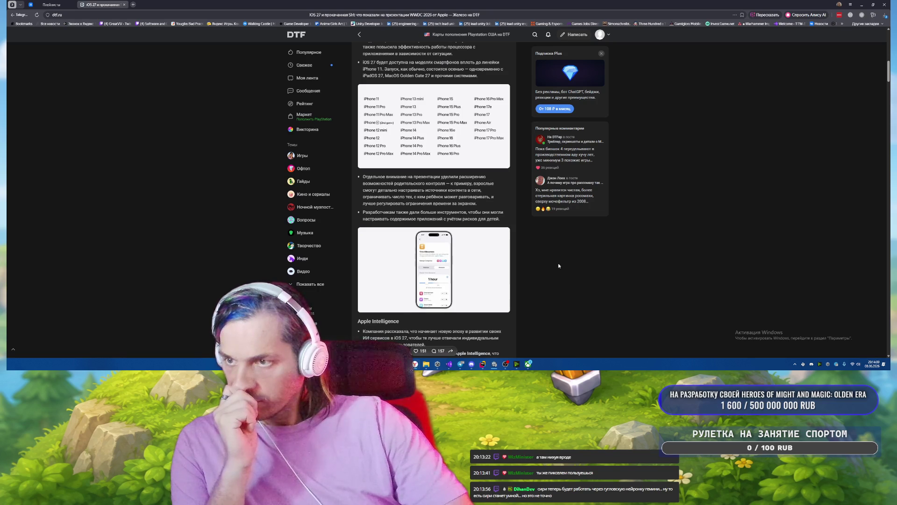
{"action": "scroll", "coordinate": [559, 265], "scroll_direction": "down", "scroll_amount": 4}
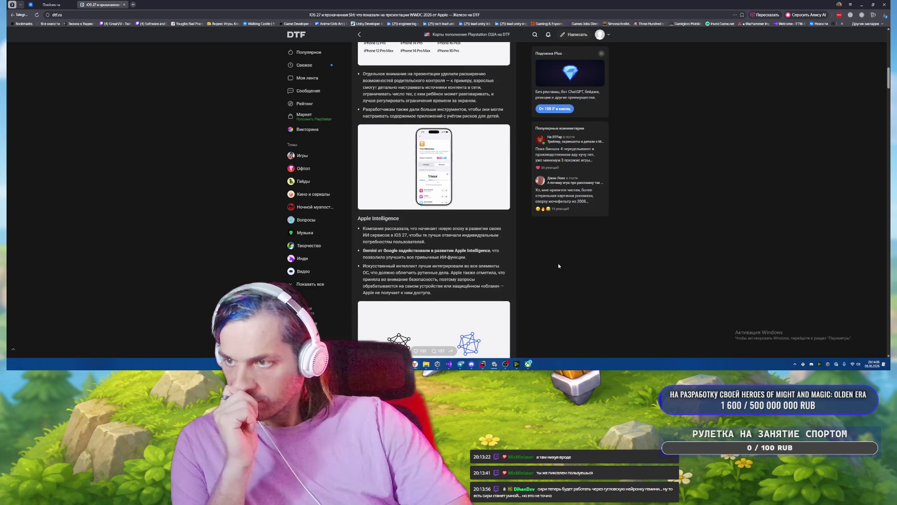
{"action": "scroll", "coordinate": [558, 266], "scroll_direction": "down", "scroll_amount": 1}
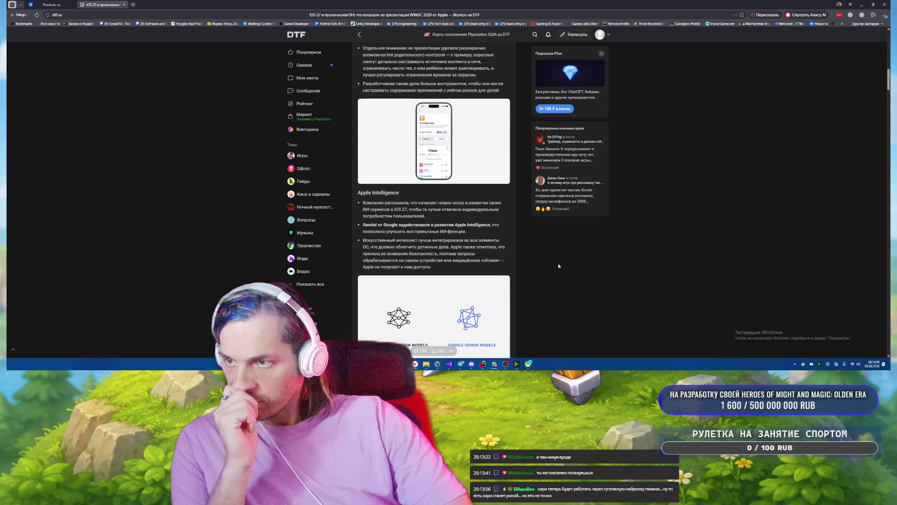
{"action": "scroll", "coordinate": [558, 266], "scroll_direction": "down", "scroll_amount": 2}
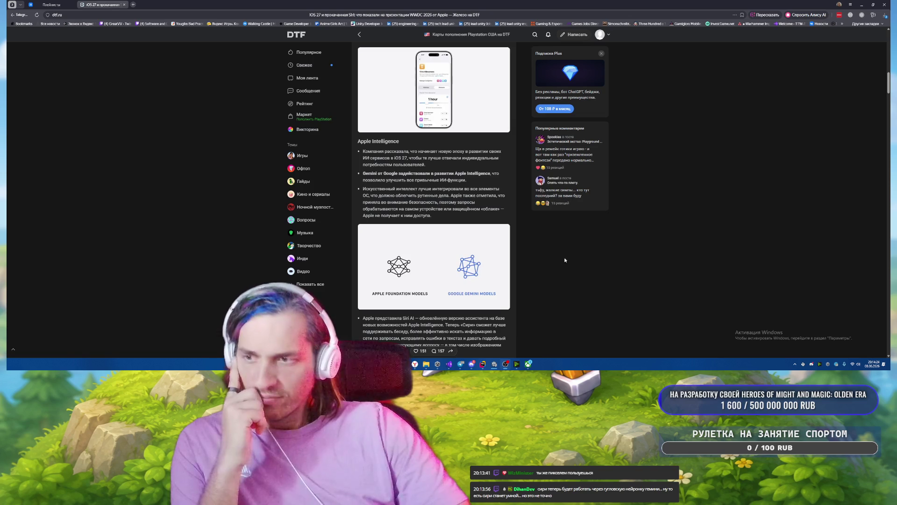
Scroll down to the comments and add a 😂 reaction to the first comment.
{"action": "scroll", "coordinate": [584, 249], "scroll_direction": "down", "scroll_amount": 3}
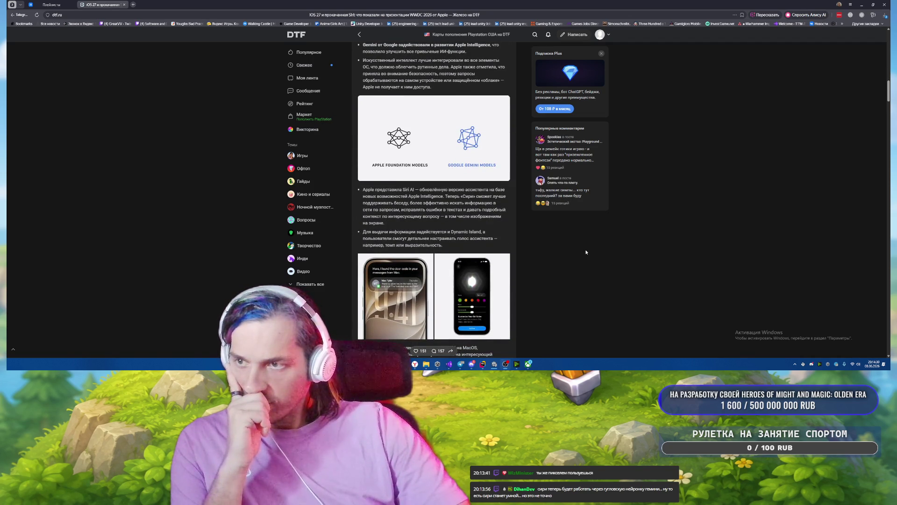
{"action": "scroll", "coordinate": [586, 252], "scroll_direction": "down", "scroll_amount": 1}
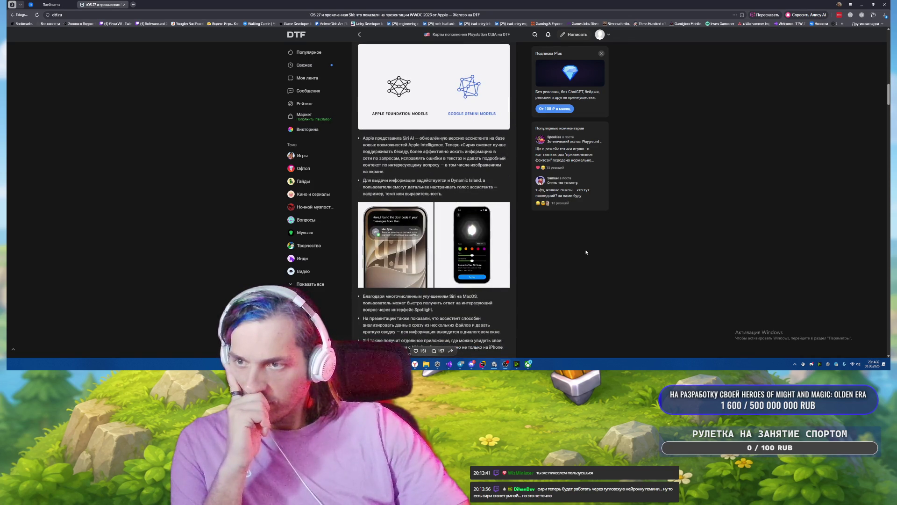
{"action": "scroll", "coordinate": [586, 252], "scroll_direction": "down", "scroll_amount": 3}
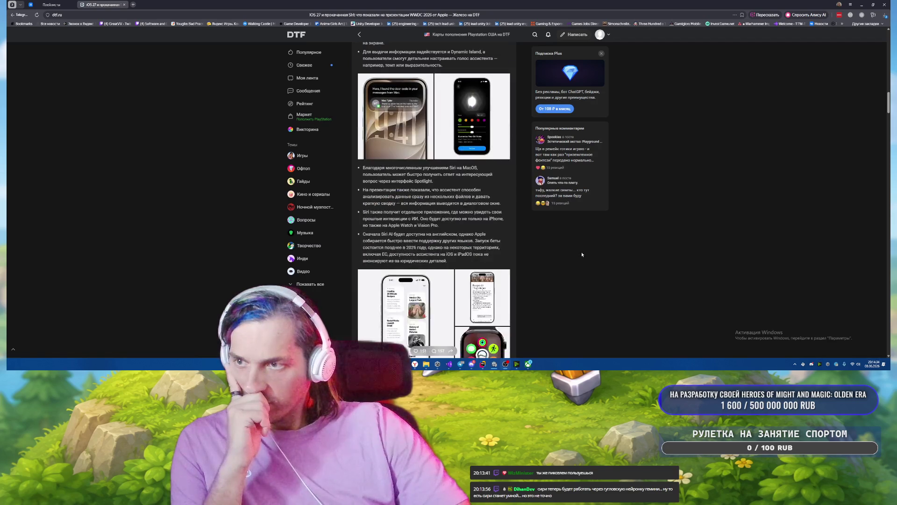
{"action": "scroll", "coordinate": [582, 254], "scroll_direction": "down", "scroll_amount": 4}
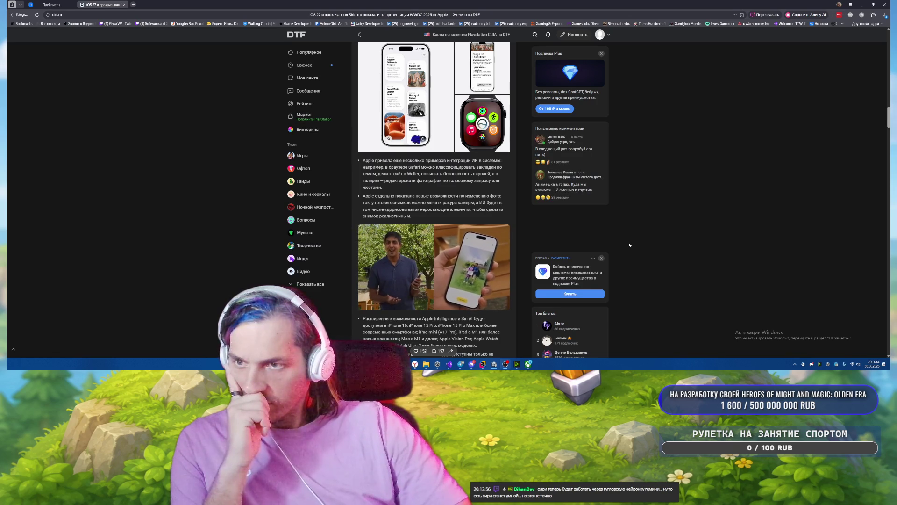
{"action": "scroll", "coordinate": [627, 242], "scroll_direction": "down", "scroll_amount": 2}
{"action": "scroll", "coordinate": [568, 321], "scroll_direction": "down", "scroll_amount": 3}
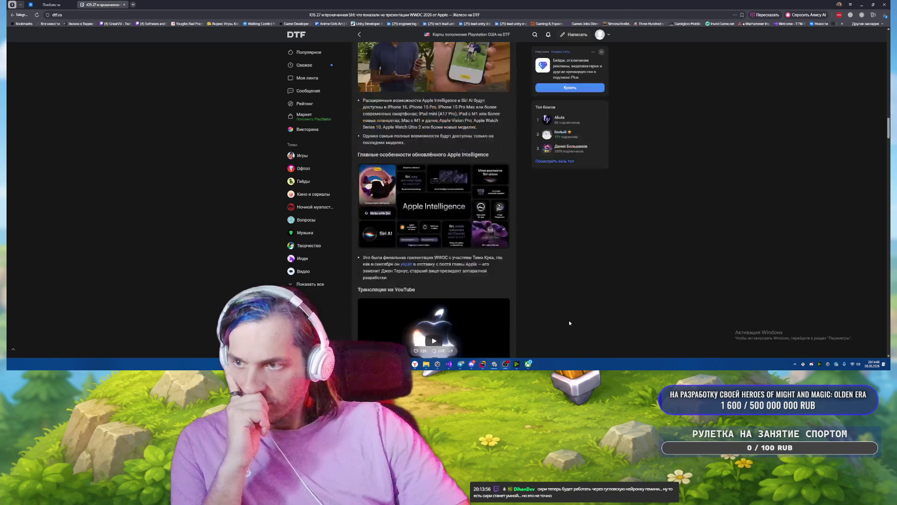
{"action": "scroll", "coordinate": [574, 298], "scroll_direction": "down", "scroll_amount": 3}
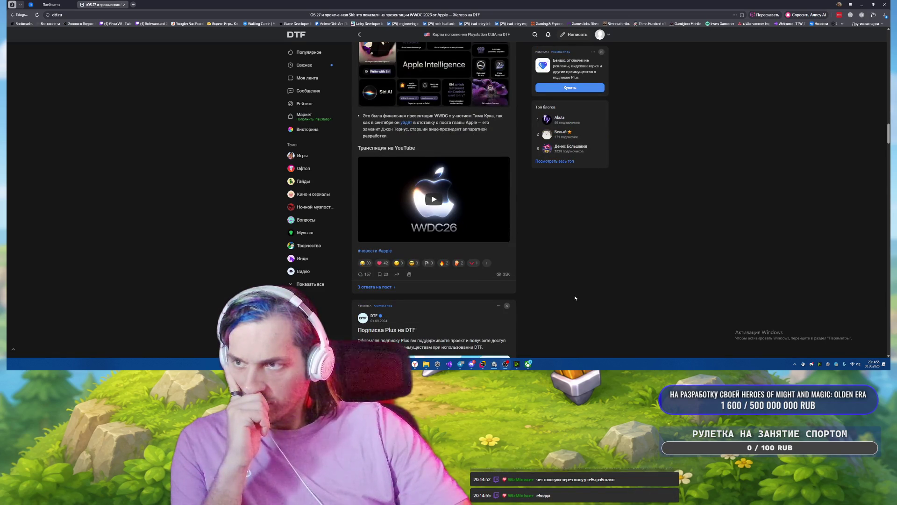
{"action": "scroll", "coordinate": [574, 298], "scroll_direction": "down", "scroll_amount": 7}
{"action": "scroll", "coordinate": [571, 288], "scroll_direction": "down", "scroll_amount": 2}
{"action": "left_click", "coordinate": [364, 237]}
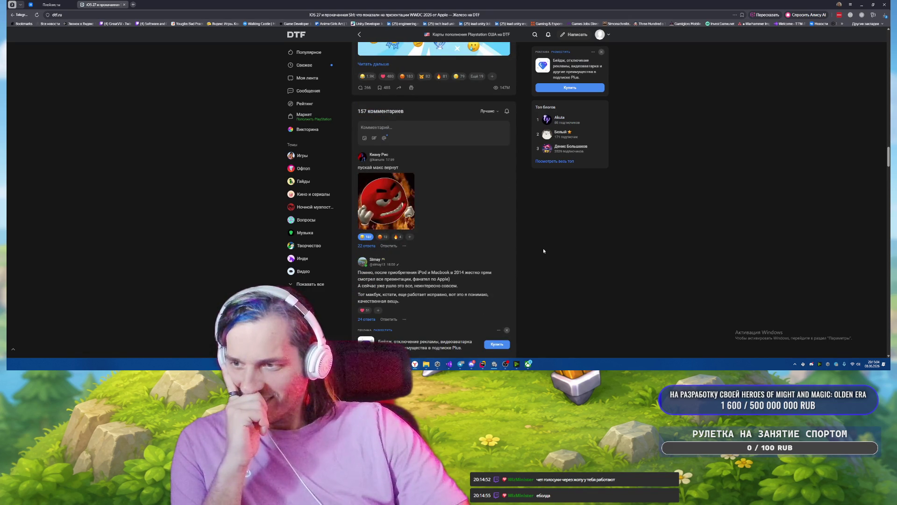
Read further through the comments, then close the DTF article tab.
{"action": "scroll", "coordinate": [542, 251], "scroll_direction": "down", "scroll_amount": 1}
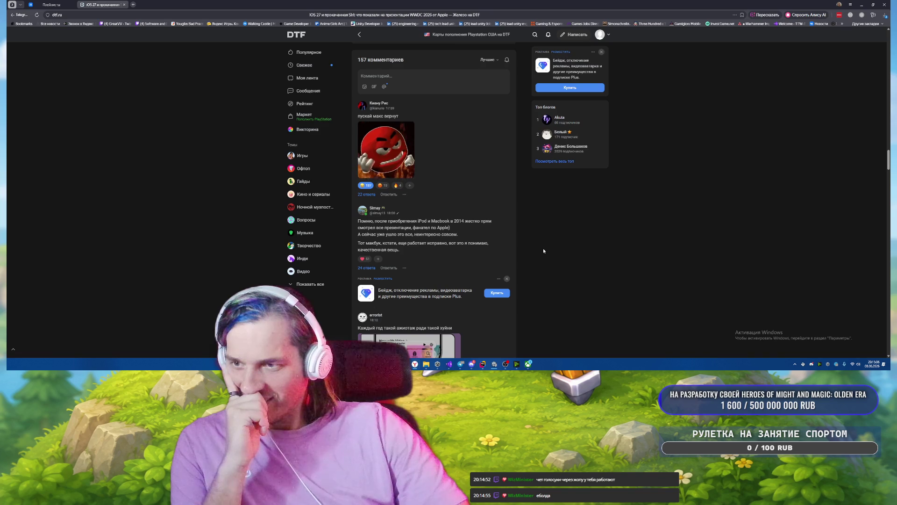
{"action": "scroll", "coordinate": [575, 239], "scroll_direction": "down", "scroll_amount": 2}
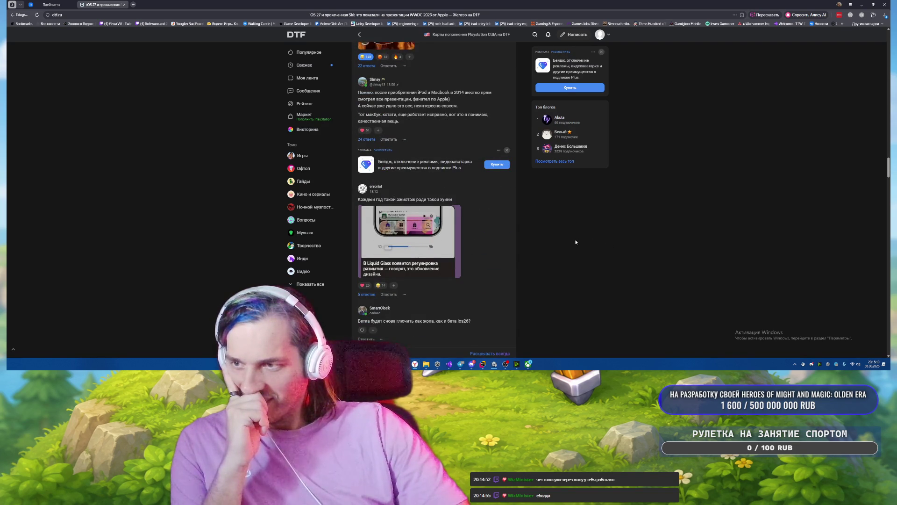
{"action": "scroll", "coordinate": [575, 242], "scroll_direction": "down", "scroll_amount": 2}
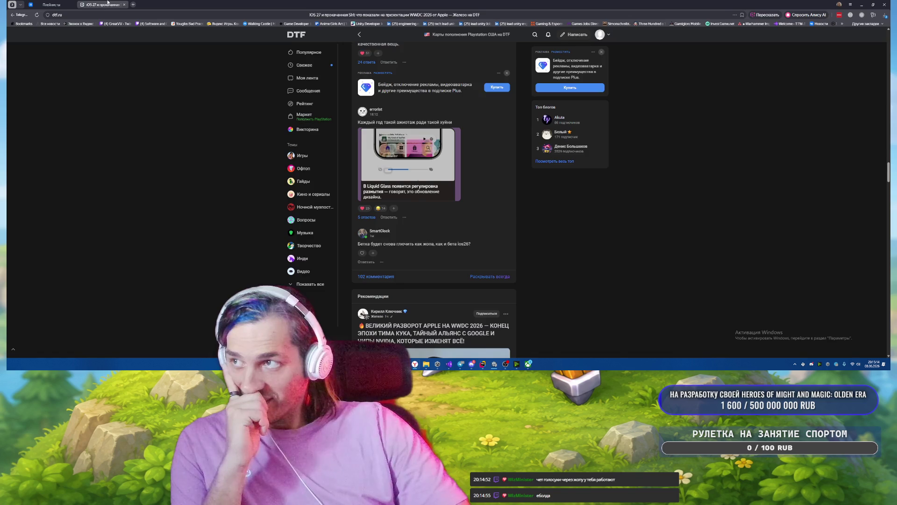
{"action": "middle_click", "coordinate": [107, 2]}
Open the СКАЛЬДКОР album's track list, then hide Unity's shader compiling window.
{"action": "scroll", "coordinate": [663, 220], "scroll_direction": "down", "scroll_amount": 2}
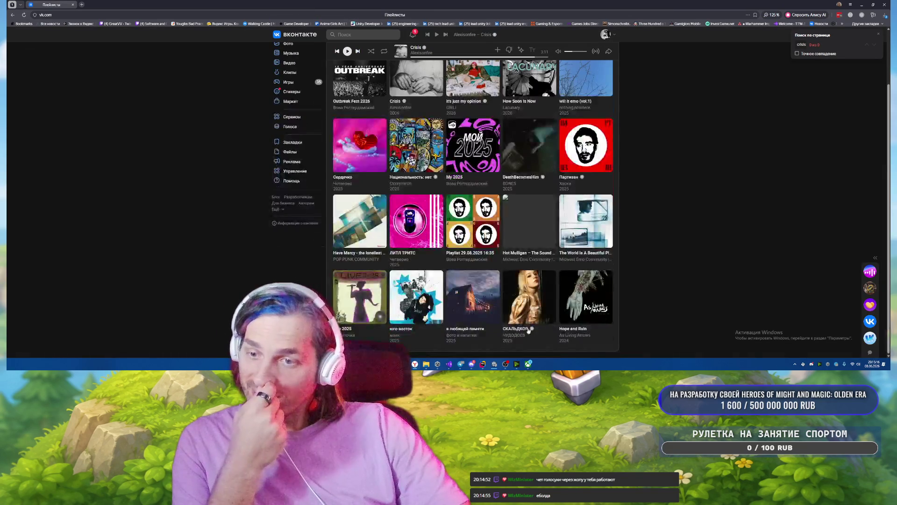
{"action": "left_click", "coordinate": [530, 327]}
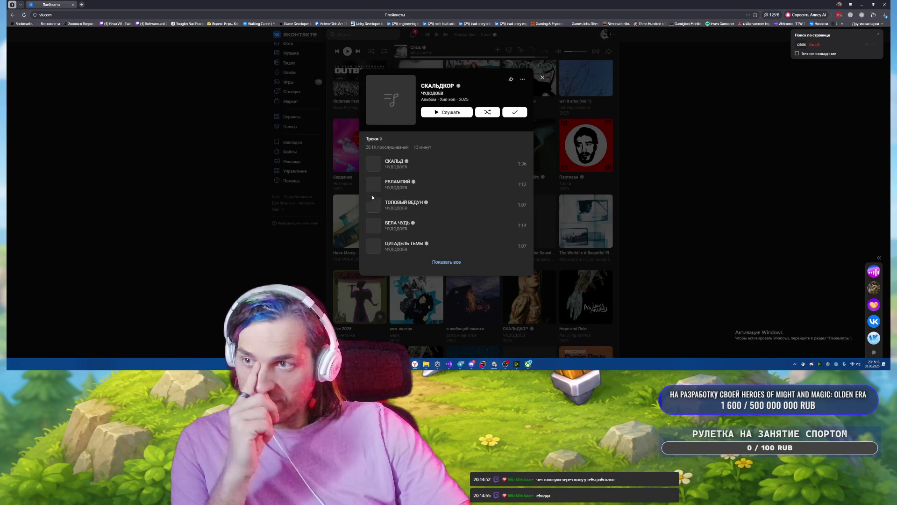
{"action": "mouse_move", "coordinate": [492, 369]}
{"action": "left_click", "coordinate": [521, 338]}
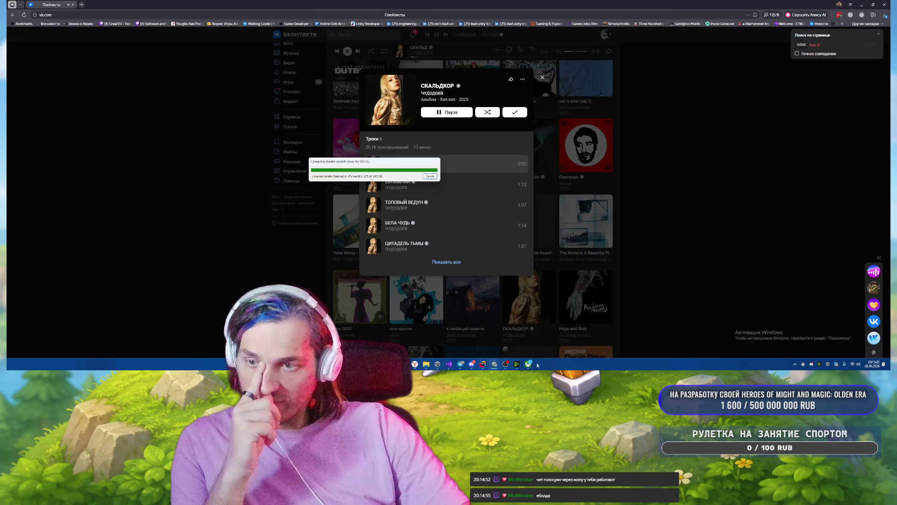
{"action": "left_click", "coordinate": [494, 364]}
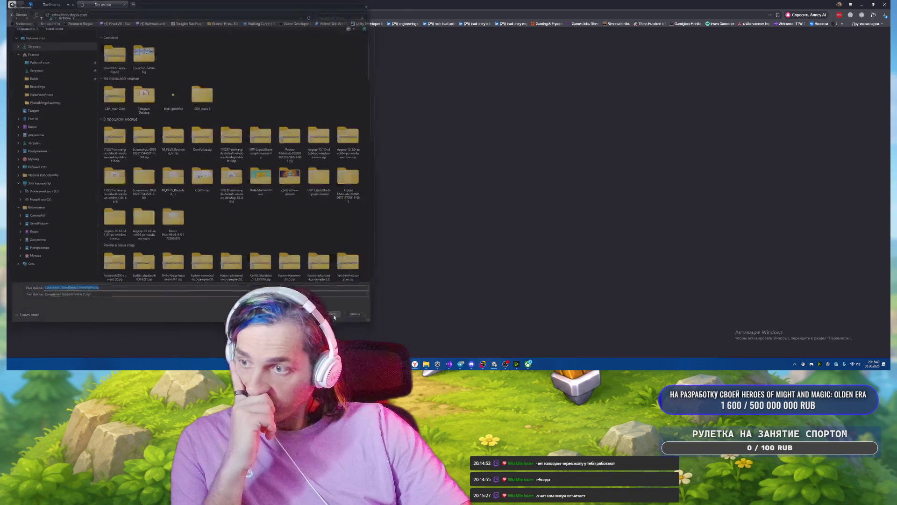
Save the Love-chan_GameProject_AutoRigPro.zip download and extract all its files.
{"action": "key", "text": "Return"}
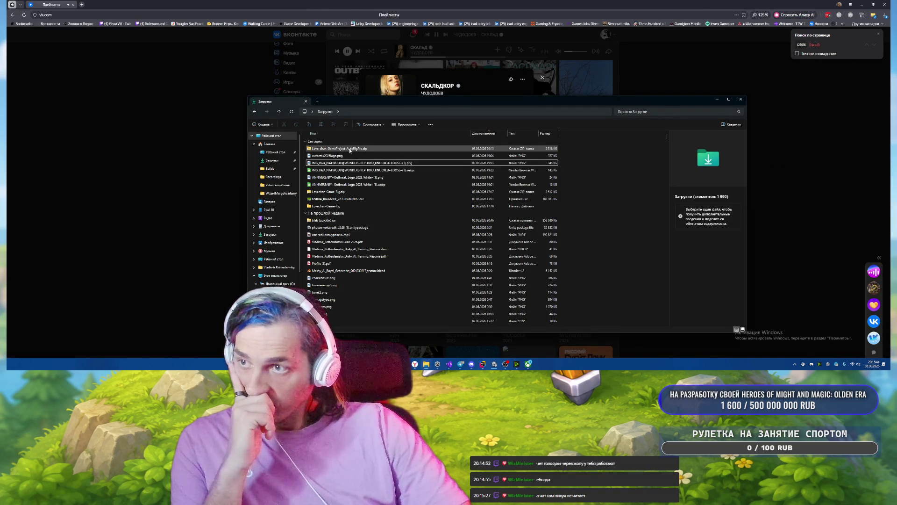
{"action": "left_click", "coordinate": [350, 150]}
{"action": "right_click", "coordinate": [353, 150]}
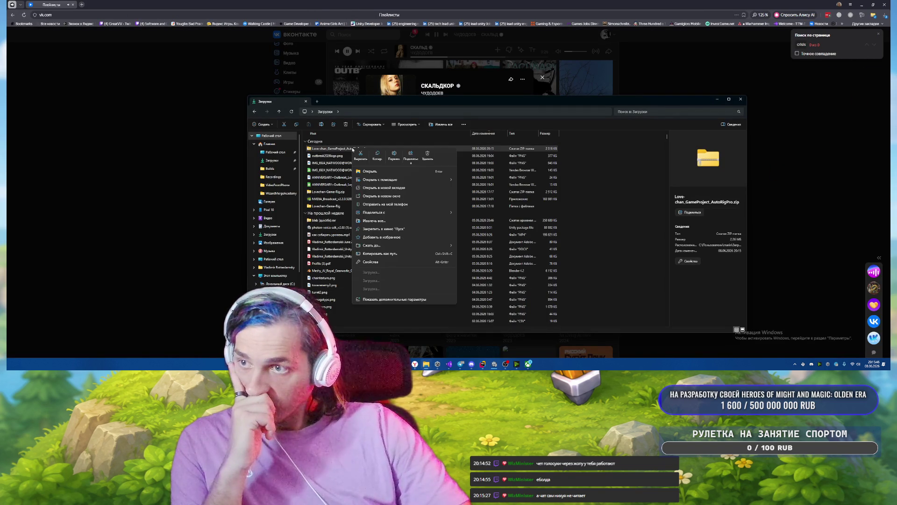
{"action": "left_click", "coordinate": [413, 217]}
{"action": "left_click", "coordinate": [491, 231]}
Check the four extracted files, then hide Unity's shader compiling window again.
{"action": "left_click_drag", "start_coordinate": [421, 256], "coordinate": [366, 168]}
{"action": "left_click", "coordinate": [453, 254]}
{"action": "mouse_move", "coordinate": [494, 369]}
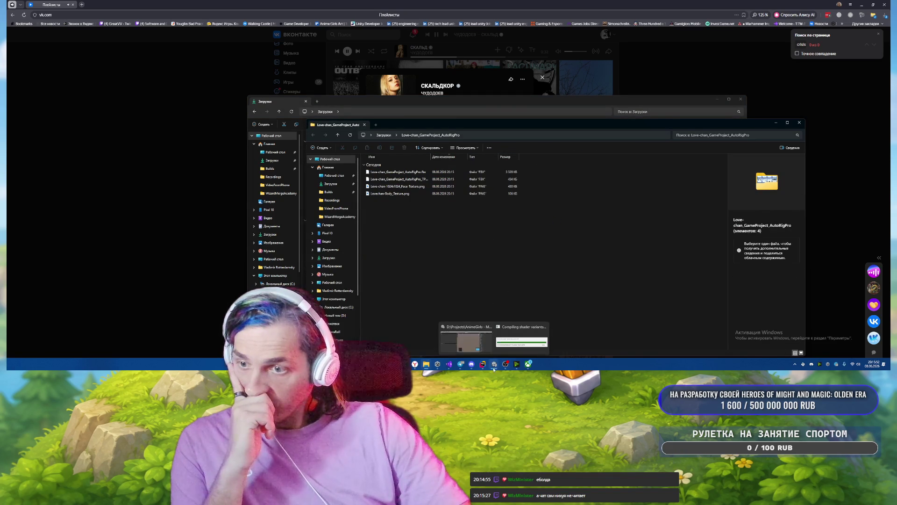
{"action": "left_click", "coordinate": [522, 341]}
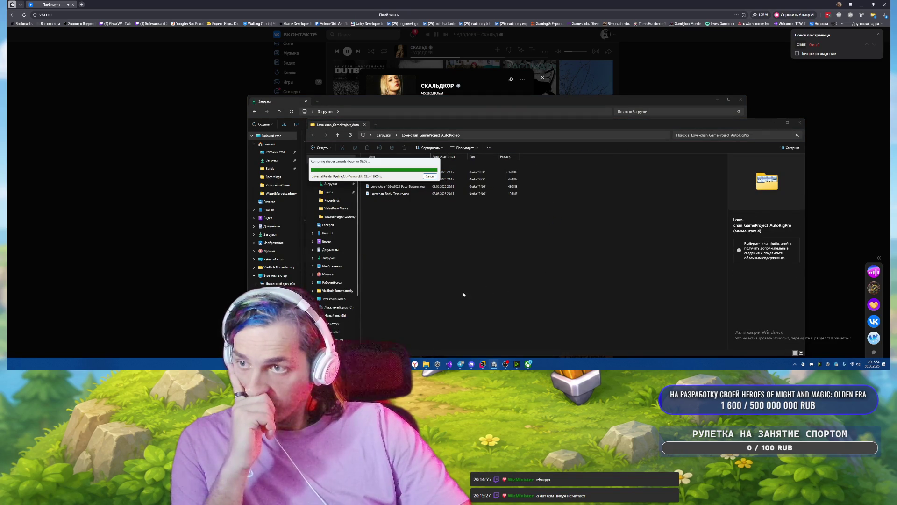
{"action": "left_click", "coordinate": [504, 364]}
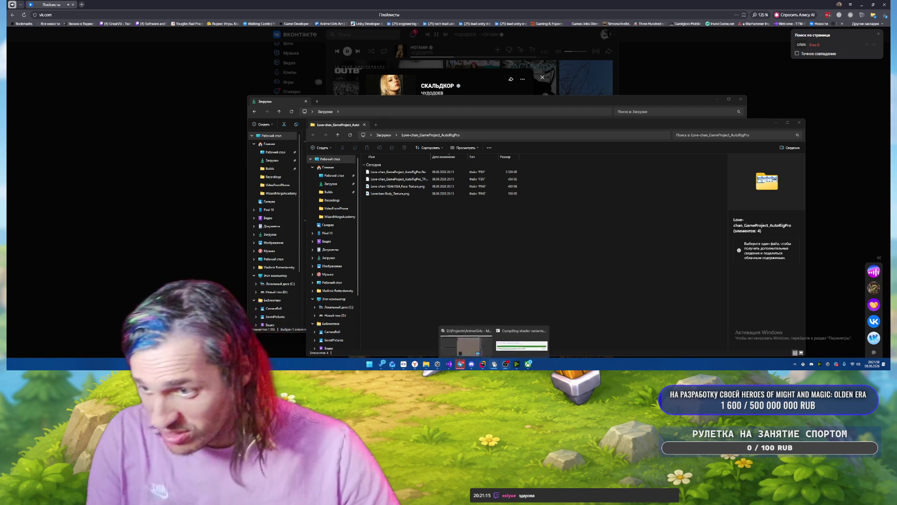
Check Unity's shader compilation, then return to the Love-chan folder and select all four files.
{"action": "left_click", "coordinate": [503, 346]}
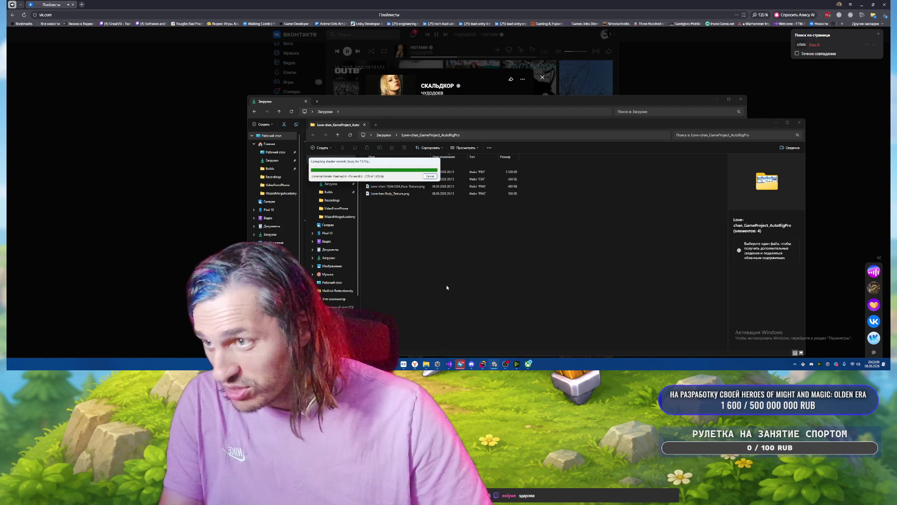
{"action": "left_click", "coordinate": [446, 288]}
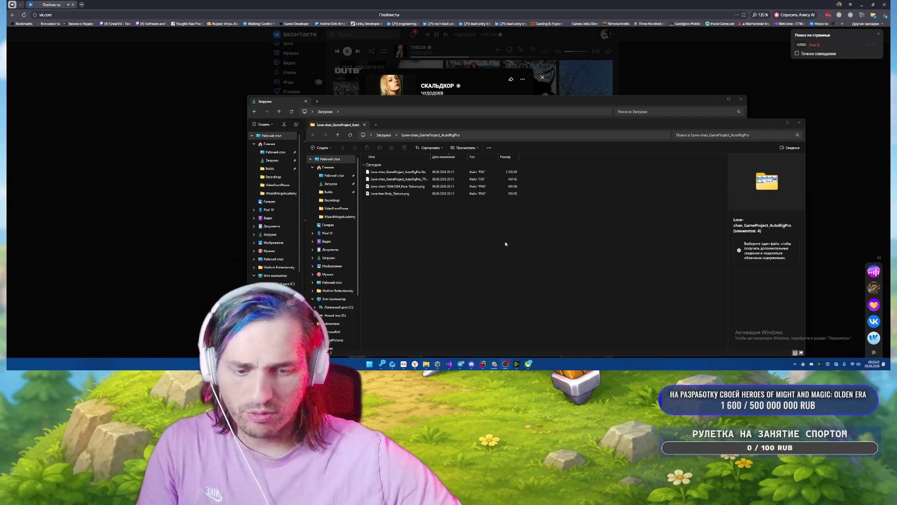
{"action": "left_click_drag", "start_coordinate": [409, 256], "coordinate": [379, 166]}
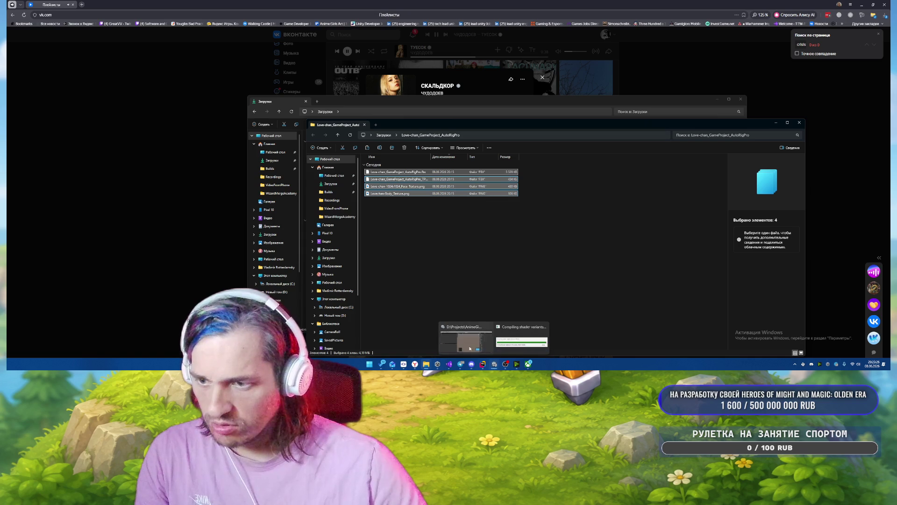
In the D:\Projects window, open AnimeGirls > Assets > Models.
{"action": "left_click", "coordinate": [494, 364]}
{"action": "mouse_move", "coordinate": [421, 368]}
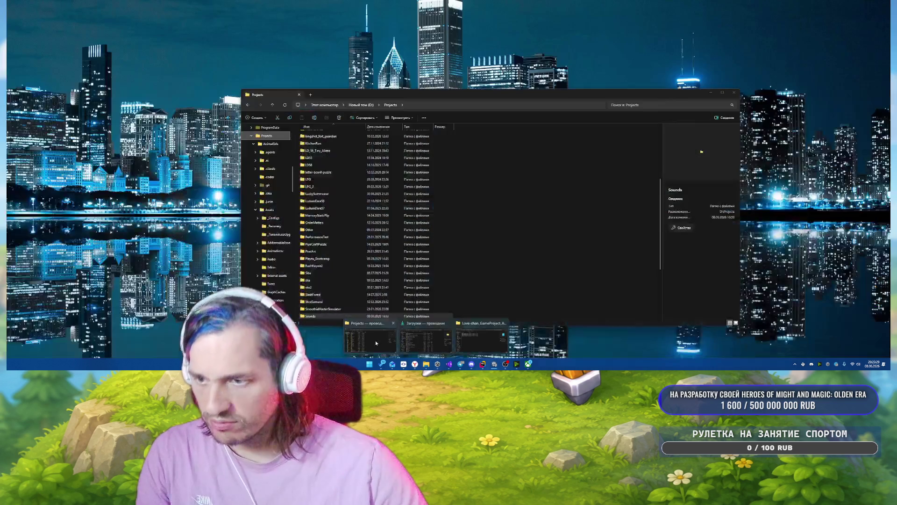
{"action": "left_click", "coordinate": [375, 341]}
{"action": "scroll", "coordinate": [376, 210], "scroll_direction": "up", "scroll_amount": 5}
{"action": "double_click", "coordinate": [376, 143]}
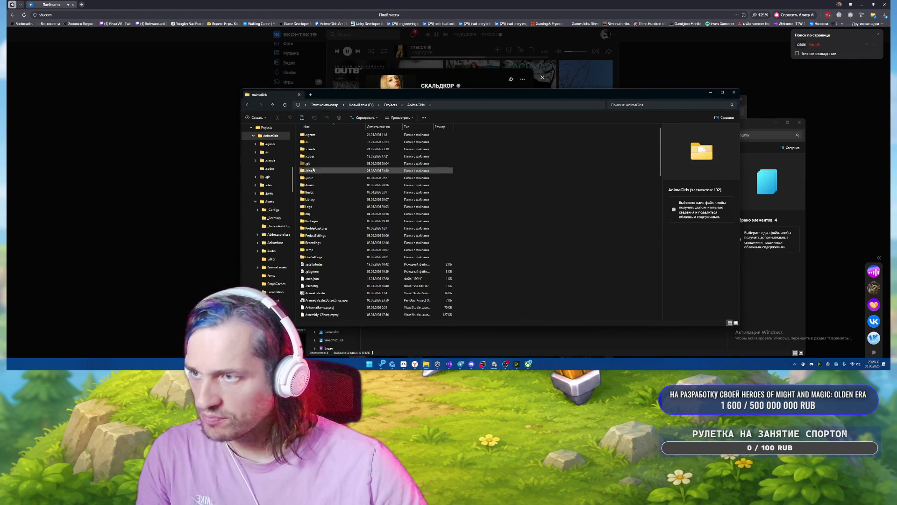
{"action": "double_click", "coordinate": [312, 185]}
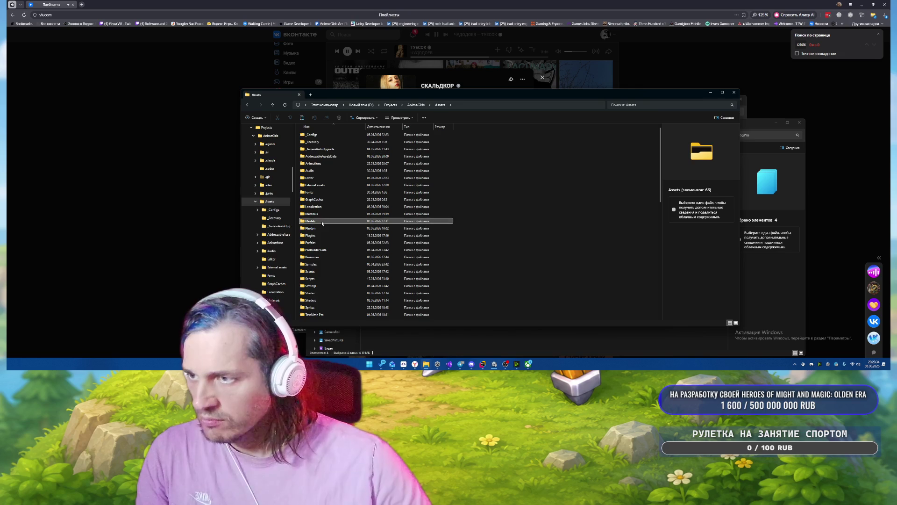
{"action": "double_click", "coordinate": [318, 221]}
Create a NewOriginalLoveChan folder in Models and paste the four Love-chan files into it.
{"action": "right_click", "coordinate": [566, 247]}
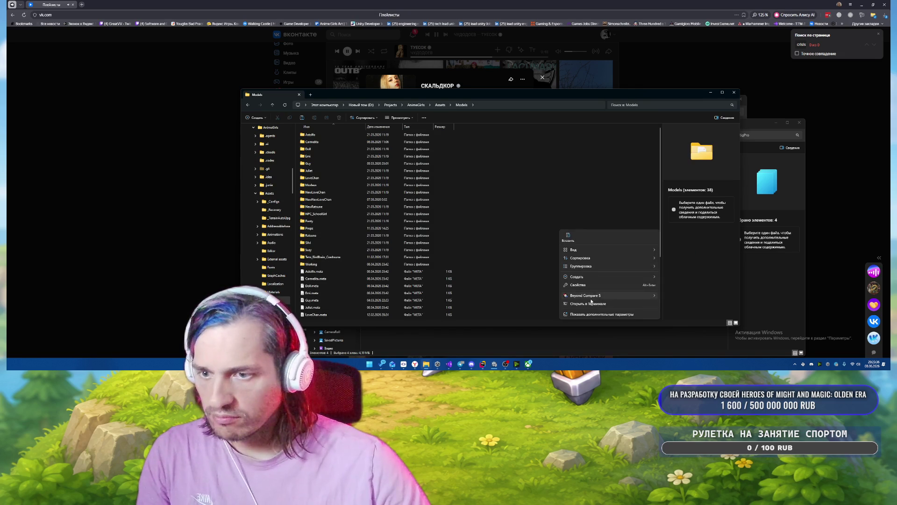
{"action": "key", "text": "ctrl+shift+n"}
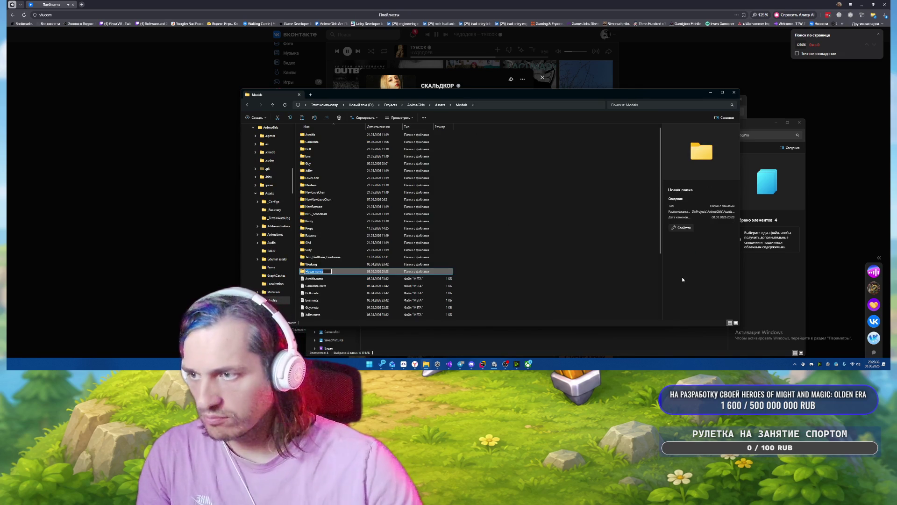
{"action": "key", "text": "BackSpace"}
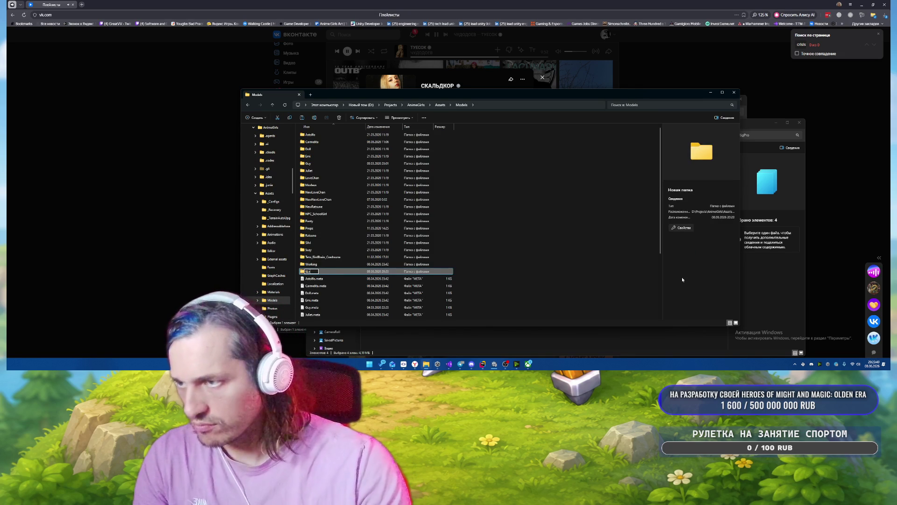
{"action": "type", "text": "T"}
{"action": "type", "text": "ewOr"}
{"action": "type", "text": "igin"}
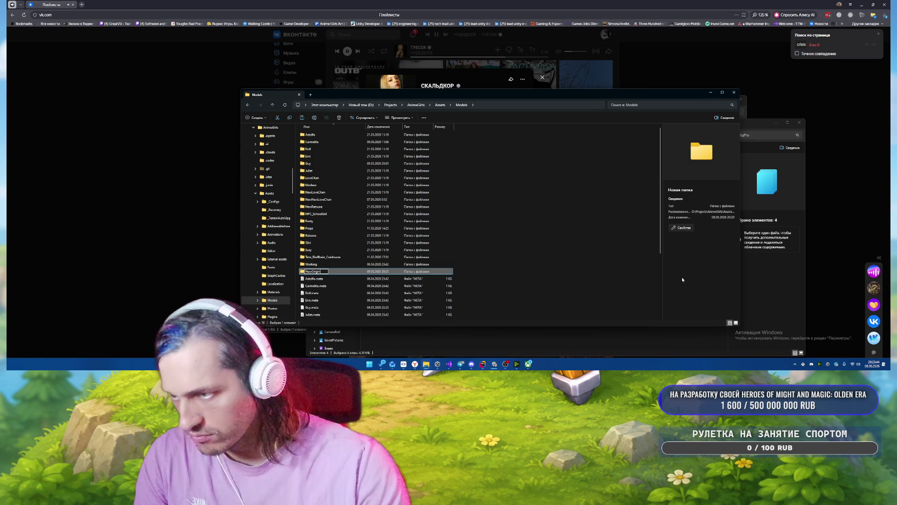
{"action": "type", "text": "alLoveChan"}
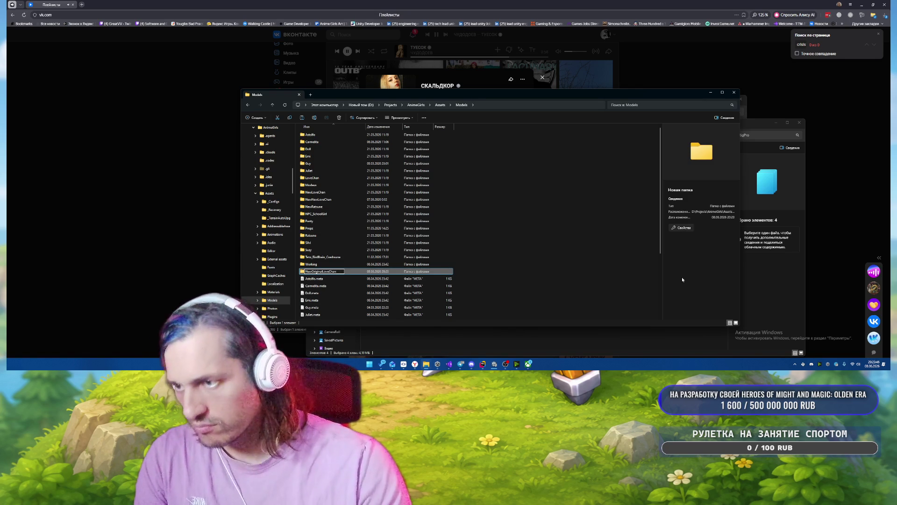
{"action": "key", "text": "Return"}
{"action": "key", "text": "Return"}
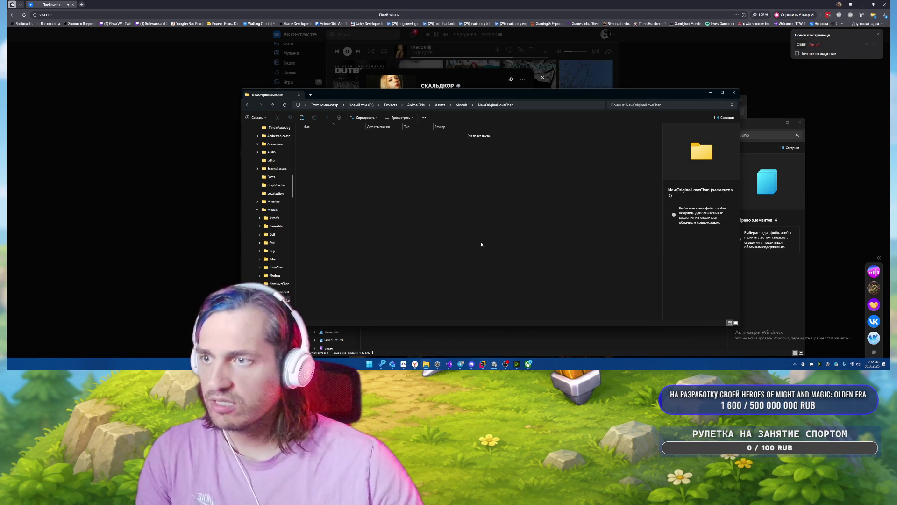
{"action": "key", "text": "ctrl+v"}
{"action": "key", "text": "alt+Tab"}
{"action": "left_click", "coordinate": [650, 301]}
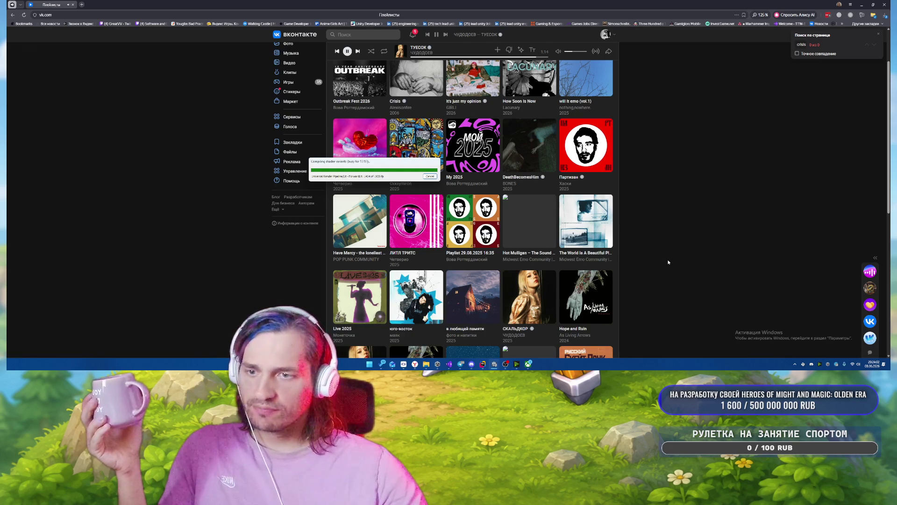
Open the ЧУДОДОЕВ artist page, close the find bar, and open then close the music queue.
{"action": "left_click", "coordinate": [508, 335]}
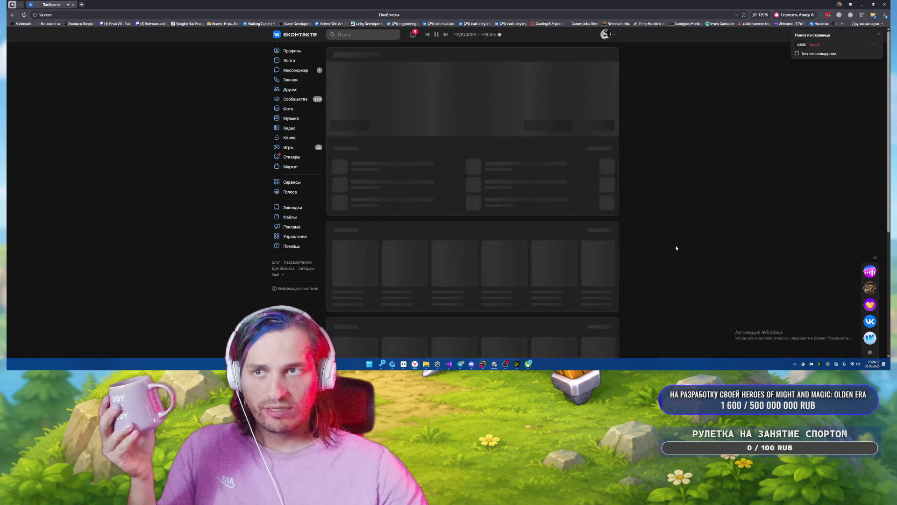
{"action": "left_click", "coordinate": [878, 33]}
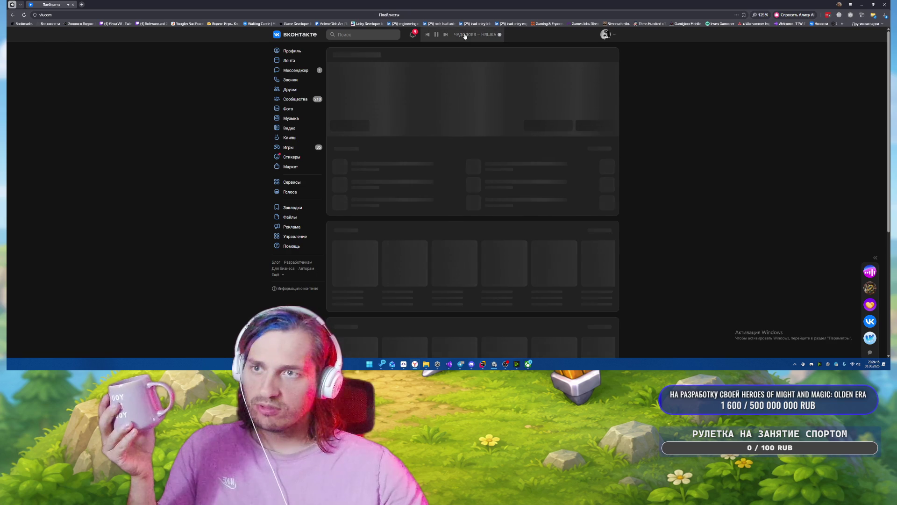
{"action": "left_click", "coordinate": [465, 34]}
{"action": "scroll", "coordinate": [451, 132], "scroll_direction": "down", "scroll_amount": 2}
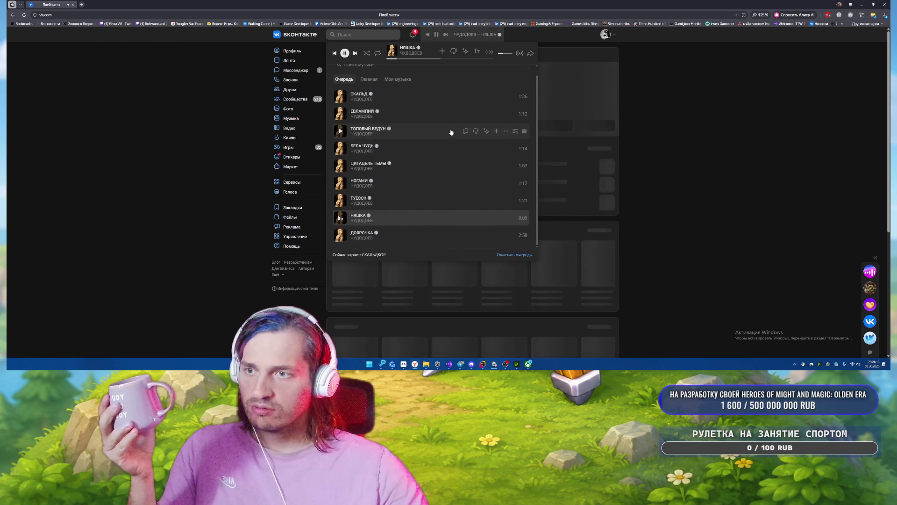
{"action": "left_click", "coordinate": [713, 200]}
Scroll the artist page and check Unity's shader compilation progress.
{"action": "scroll", "coordinate": [552, 280], "scroll_direction": "down", "scroll_amount": 1}
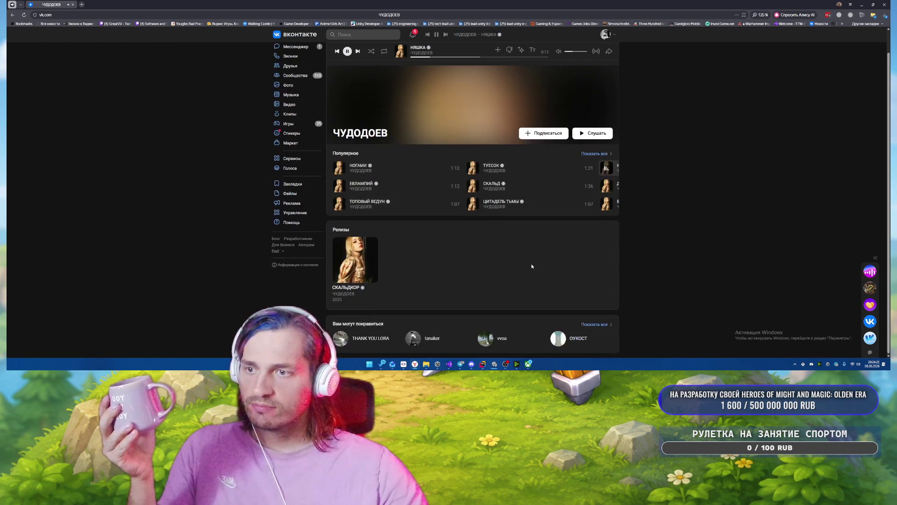
{"action": "scroll", "coordinate": [530, 267], "scroll_direction": "up", "scroll_amount": 1}
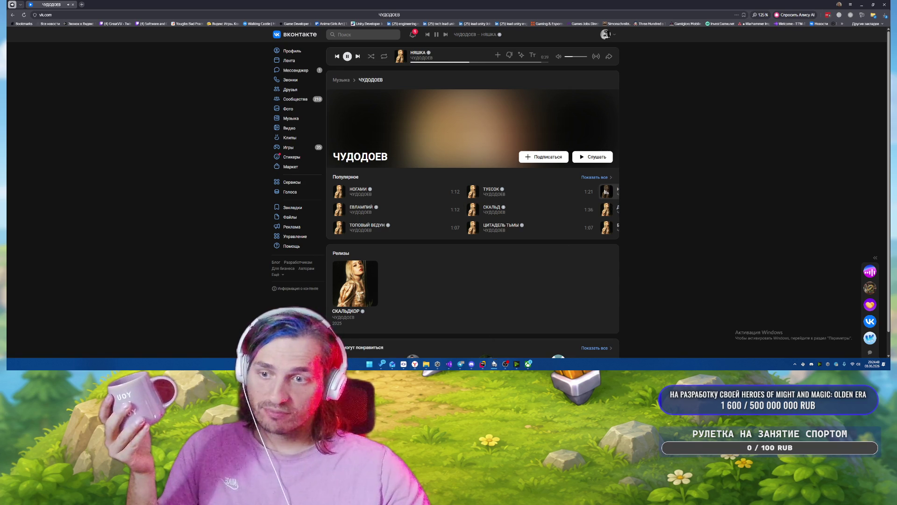
{"action": "left_click", "coordinate": [494, 363]}
{"action": "mouse_move", "coordinate": [388, 368]}
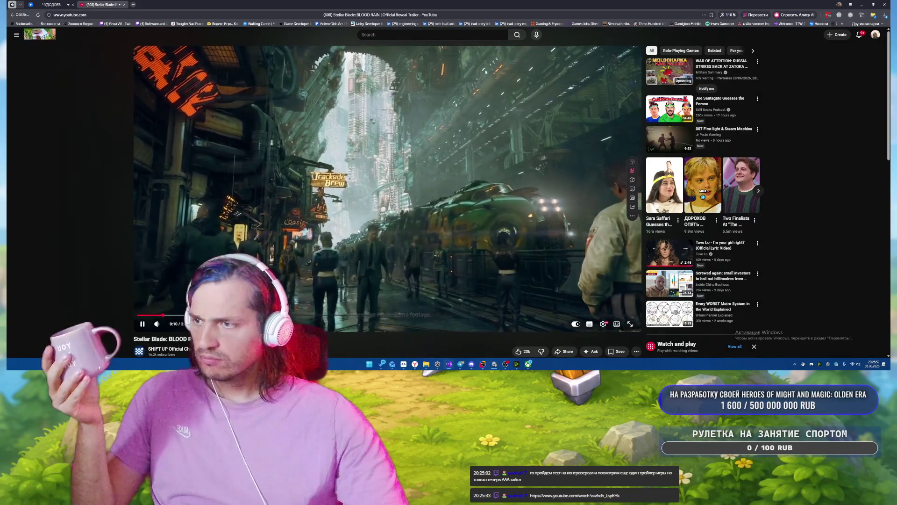
Play the Stellar Blade: BLOOD RAIN trailer full screen to the end, then exit full screen.
{"action": "left_click", "coordinate": [630, 324]}
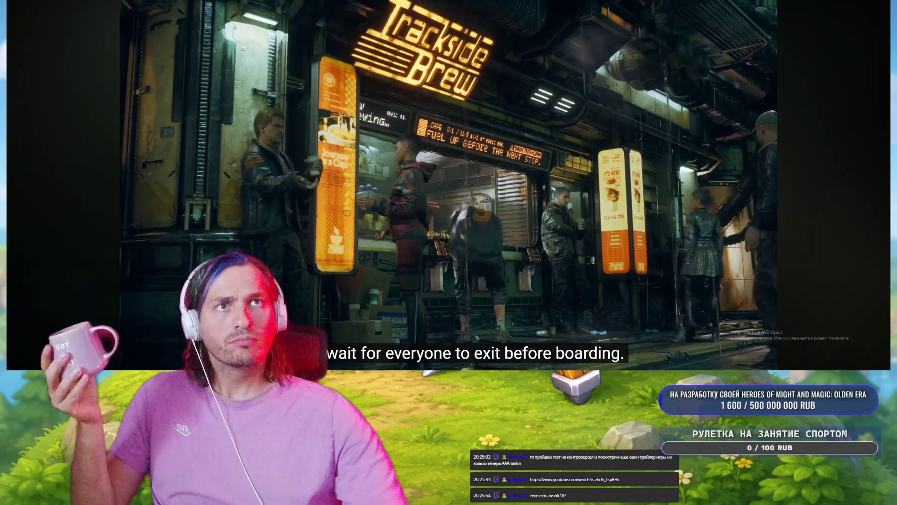
{"action": "left_click", "coordinate": [553, 109]}
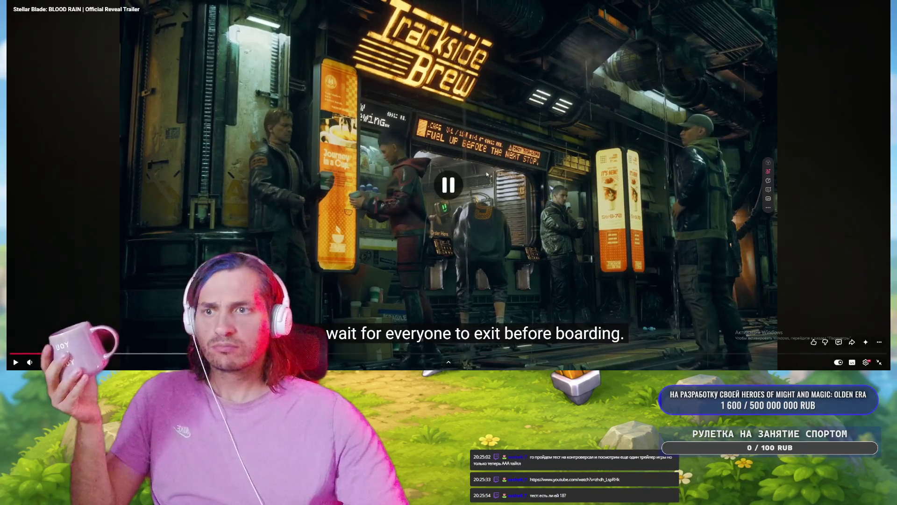
{"action": "left_click", "coordinate": [879, 362]}
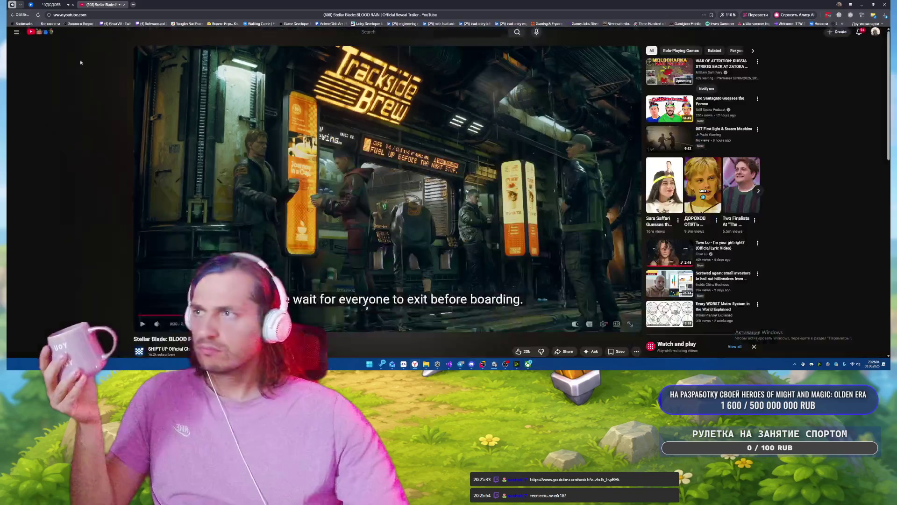
{"action": "key", "text": "space"}
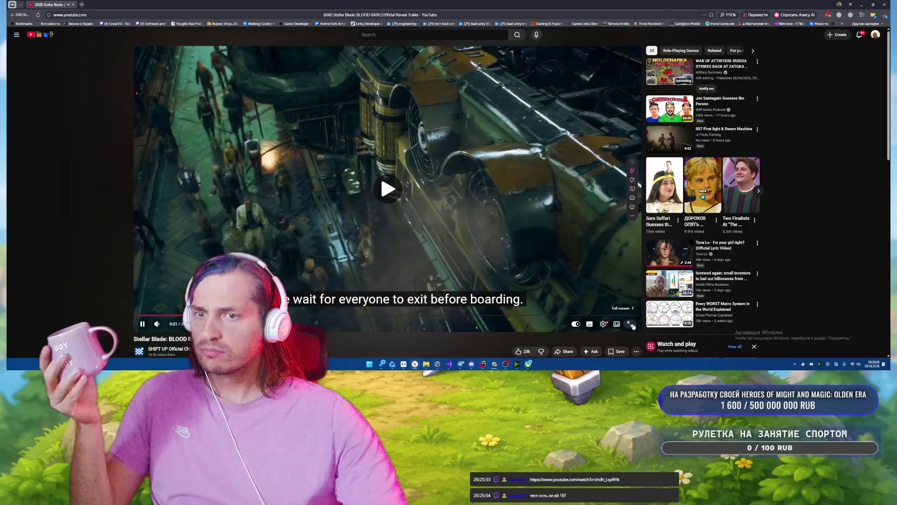
{"action": "double_click", "coordinate": [606, 287]}
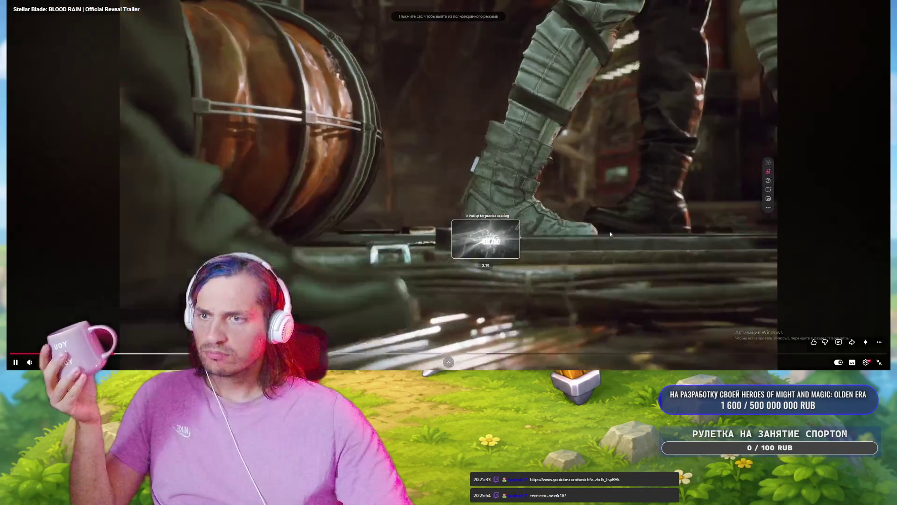
{"action": "left_click", "coordinate": [488, 241]}
{"action": "left_click", "coordinate": [488, 241]}
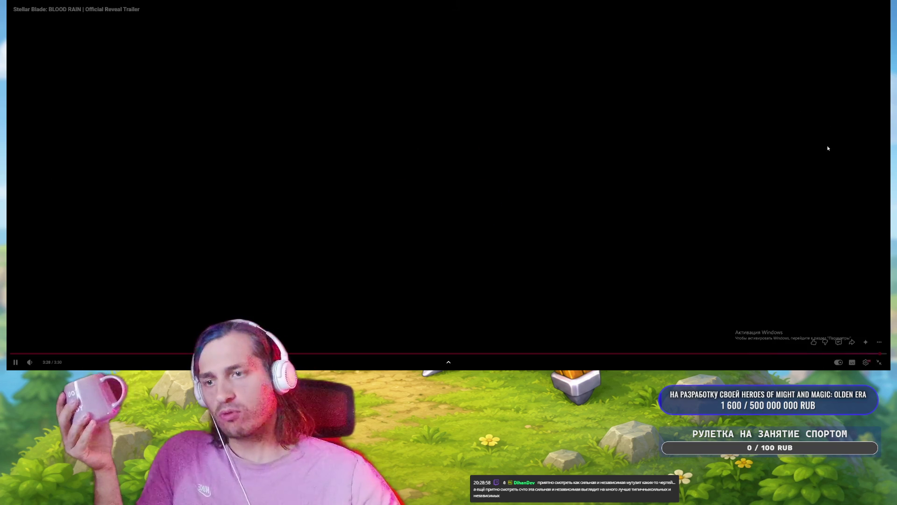
{"action": "left_click", "coordinate": [880, 363]}
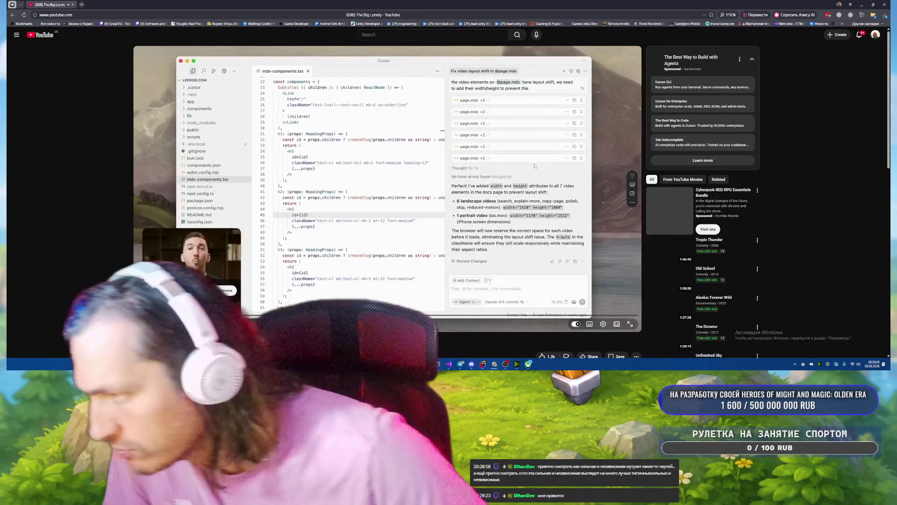
Minimize the browser to reveal the NewOriginalLoveChan folder over Unity.
{"action": "left_click", "coordinate": [861, 5]}
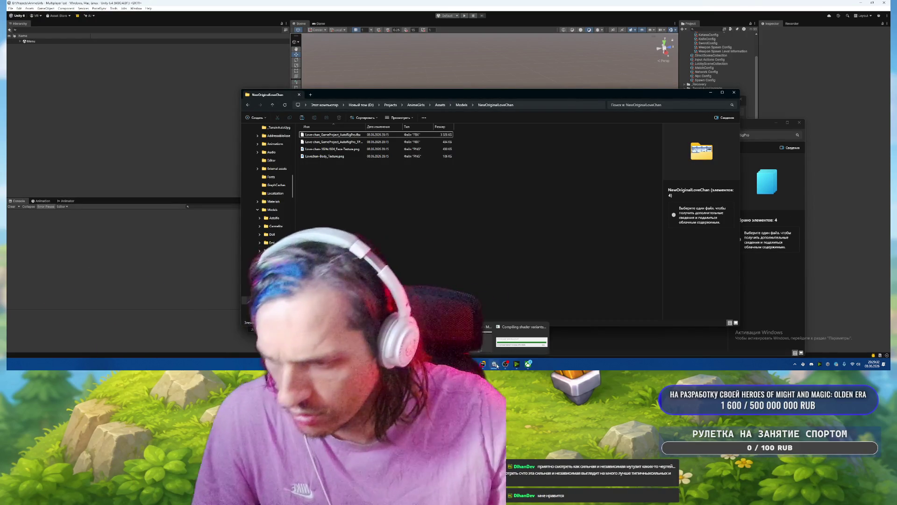
Close the NewOriginalLoveChan Explorer window, leaving the Downloads window in front.
{"action": "left_click", "coordinate": [507, 346]}
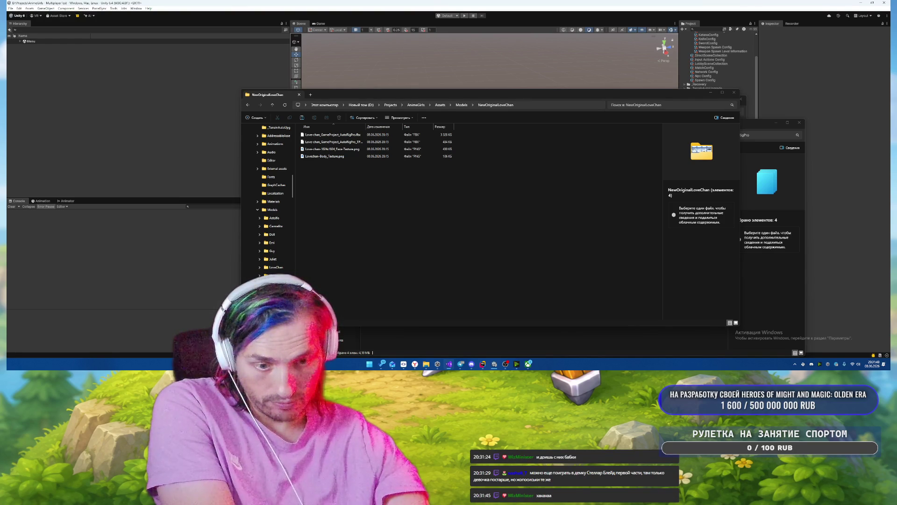
{"action": "left_click", "coordinate": [734, 92]}
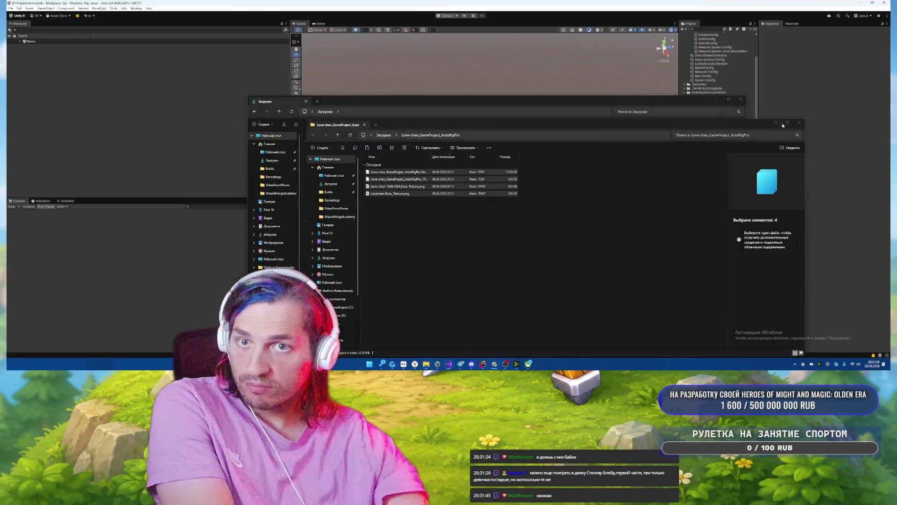
{"action": "left_click", "coordinate": [799, 123]}
{"action": "left_click", "coordinate": [716, 100]}
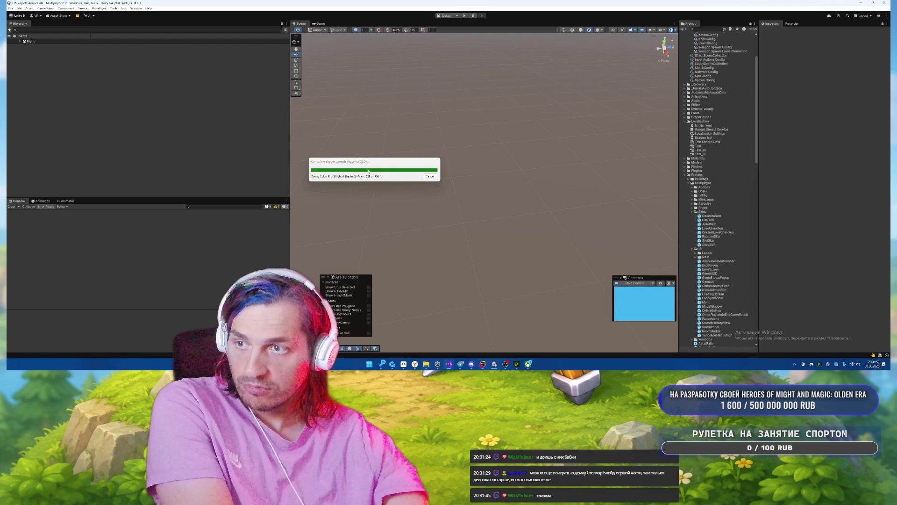
{"action": "left_click_drag", "start_coordinate": [370, 171], "coordinate": [482, 148]}
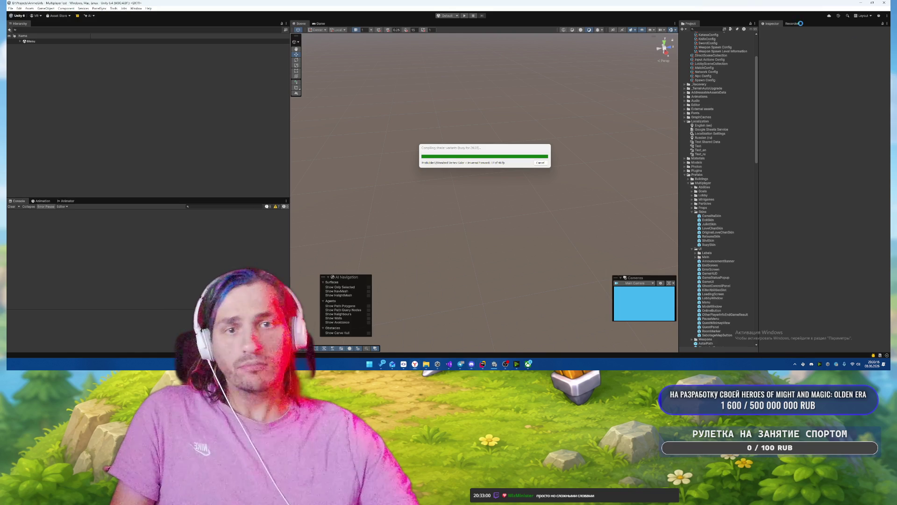
{"action": "left_click", "coordinate": [425, 363]}
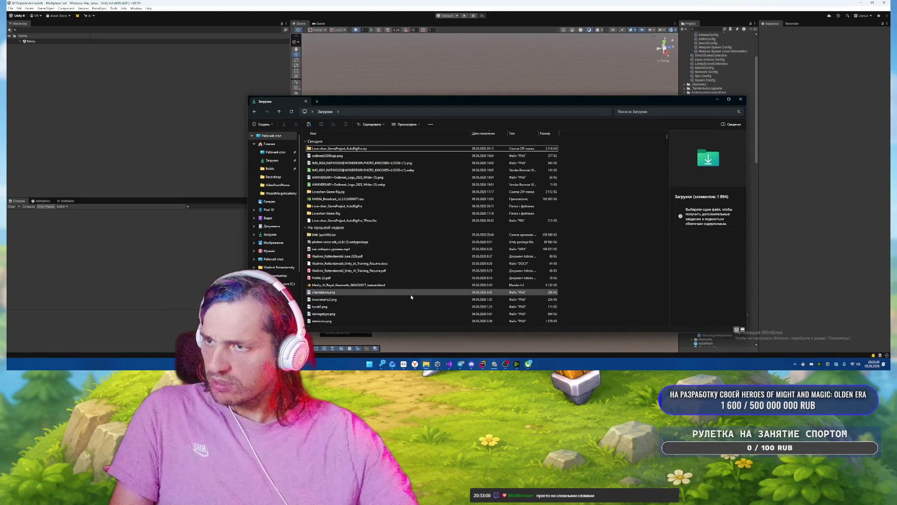
Select the Love-chan TPose FBX in Downloads and browse to D:\Projects\AnimeGirls\Assets\Models\NewOriginalLoveChan.
{"action": "left_click", "coordinate": [390, 220]}
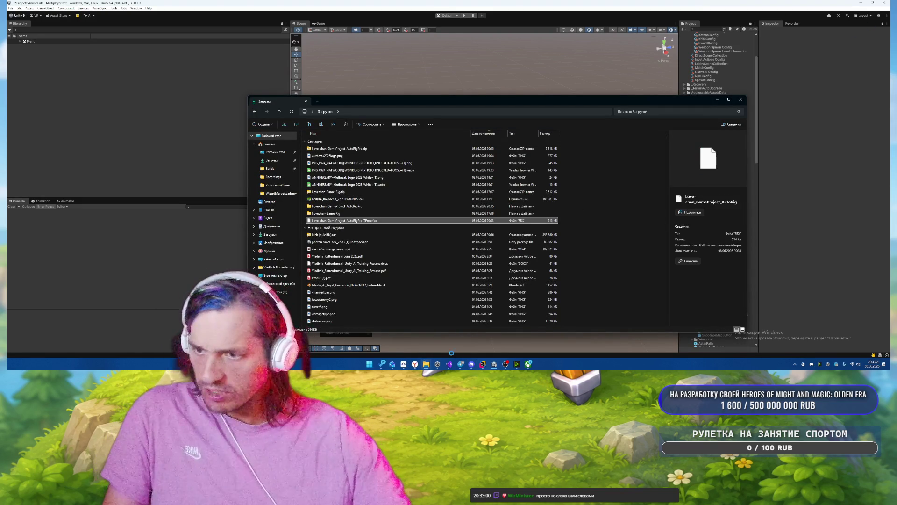
{"action": "mouse_move", "coordinate": [427, 365]}
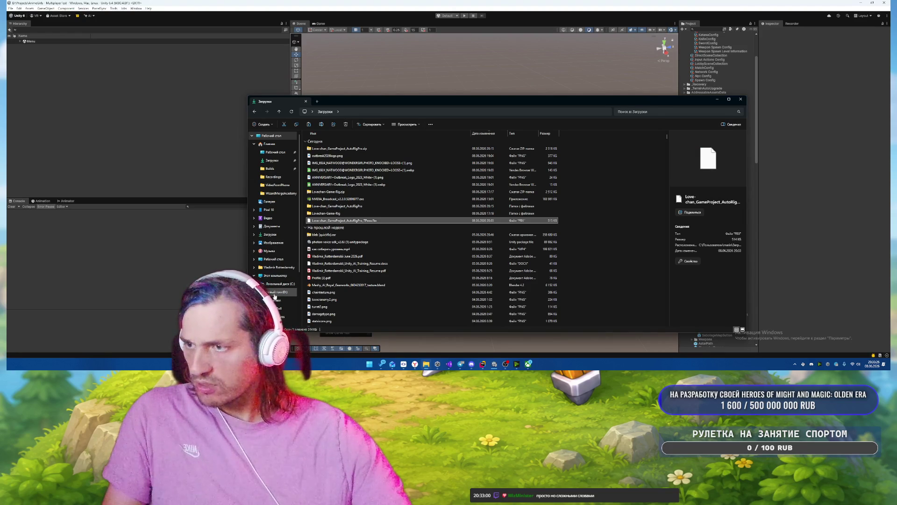
{"action": "left_click", "coordinate": [275, 292]}
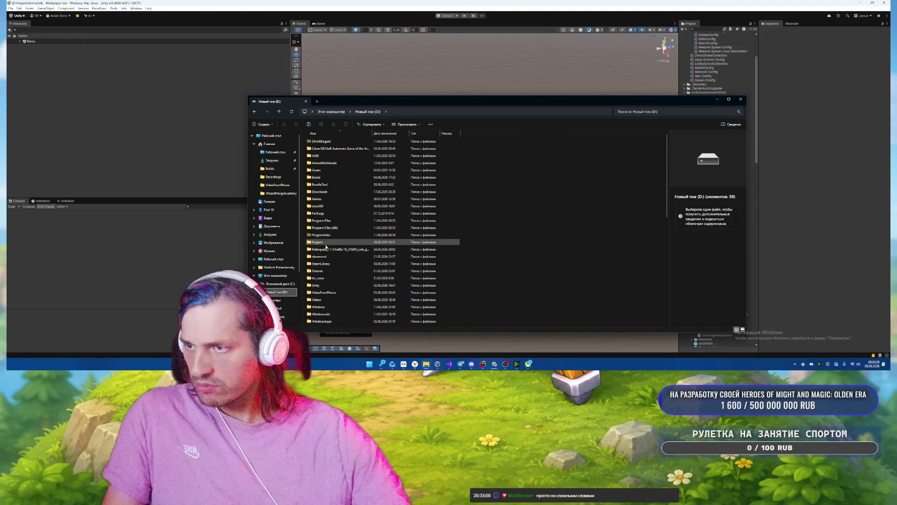
{"action": "double_click", "coordinate": [326, 242]}
{"action": "double_click", "coordinate": [328, 142]}
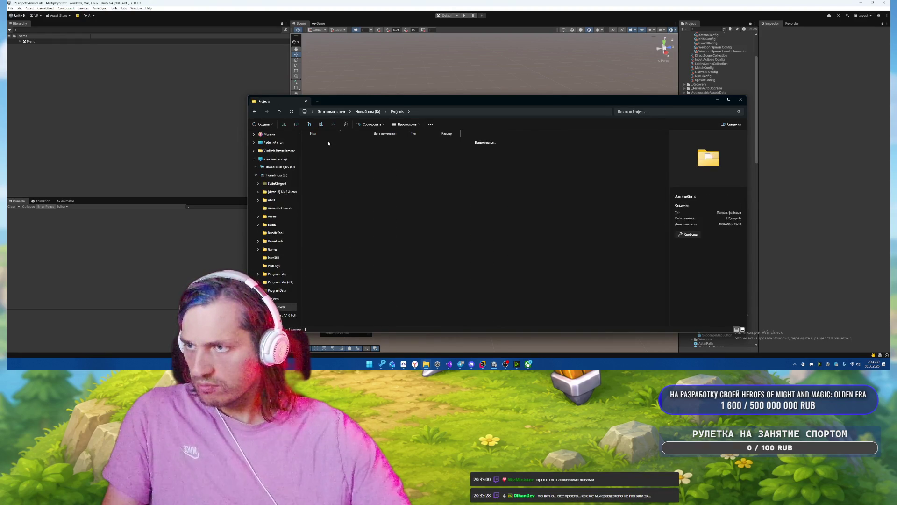
{"action": "double_click", "coordinate": [369, 191]}
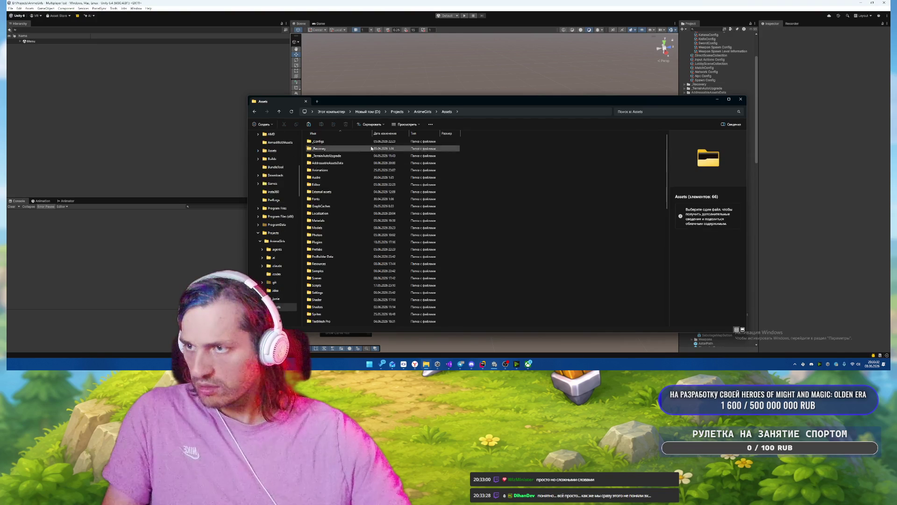
{"action": "double_click", "coordinate": [351, 228]}
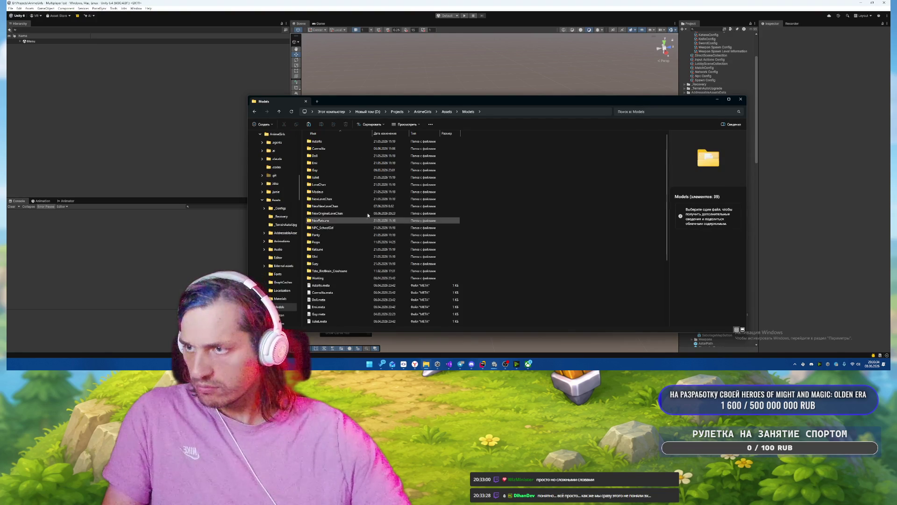
{"action": "double_click", "coordinate": [416, 213]}
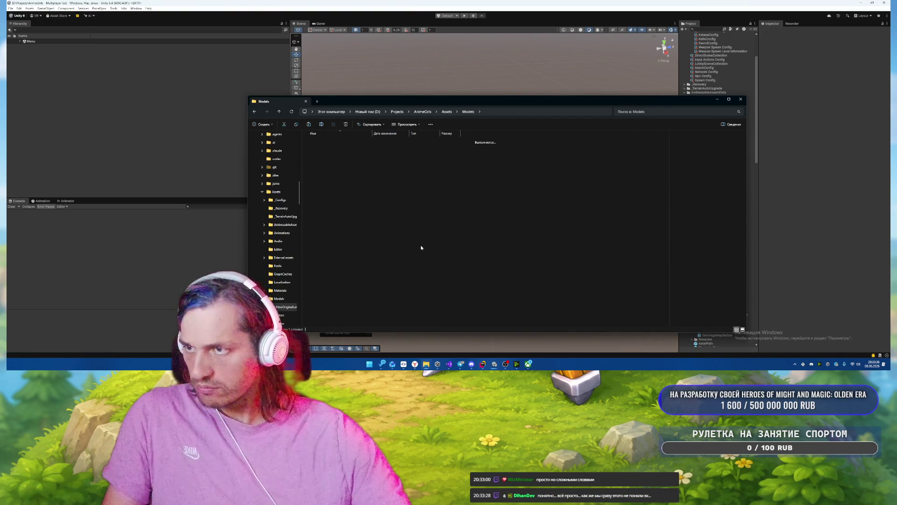
Paste the Love-chan files into NewOriginalLoveChan, replacing the existing TPose FBX, and return to Unity.
{"action": "key", "text": "ctrl+v"}
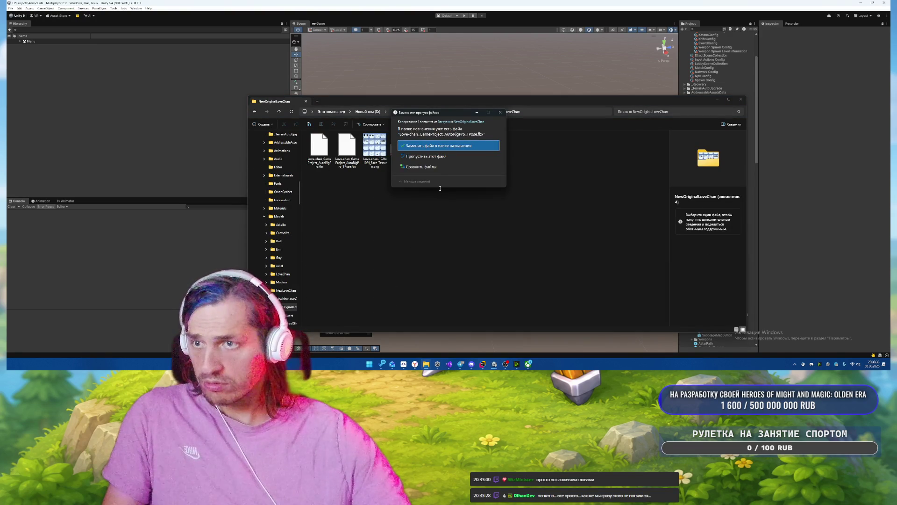
{"action": "left_click", "coordinate": [435, 145]}
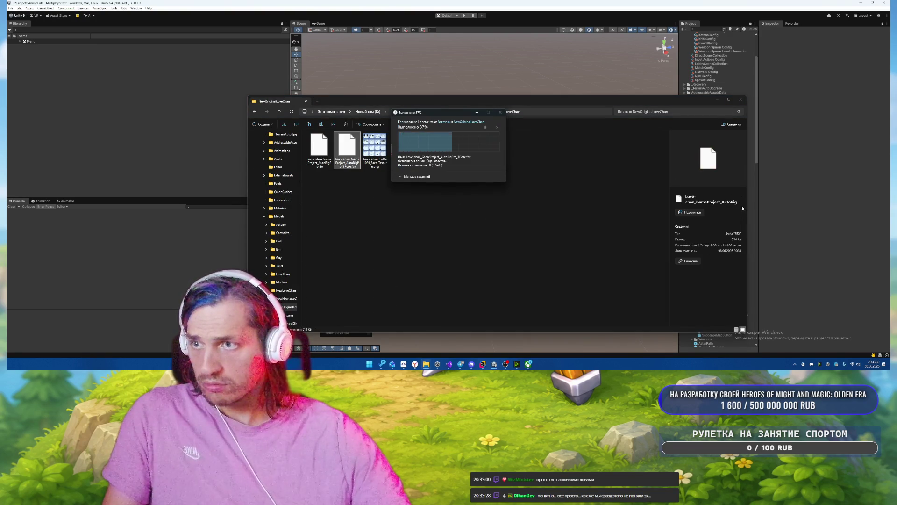
{"action": "left_click", "coordinate": [805, 213]}
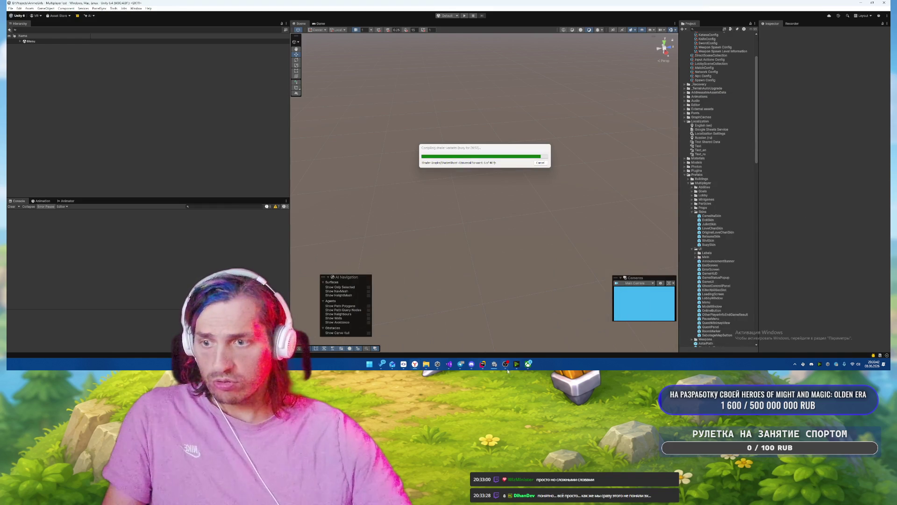
{"action": "mouse_move", "coordinate": [516, 365]}
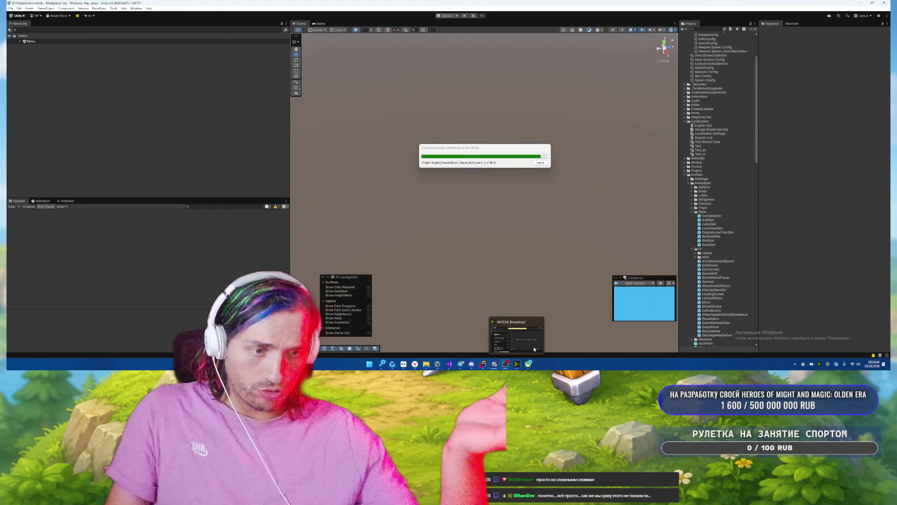
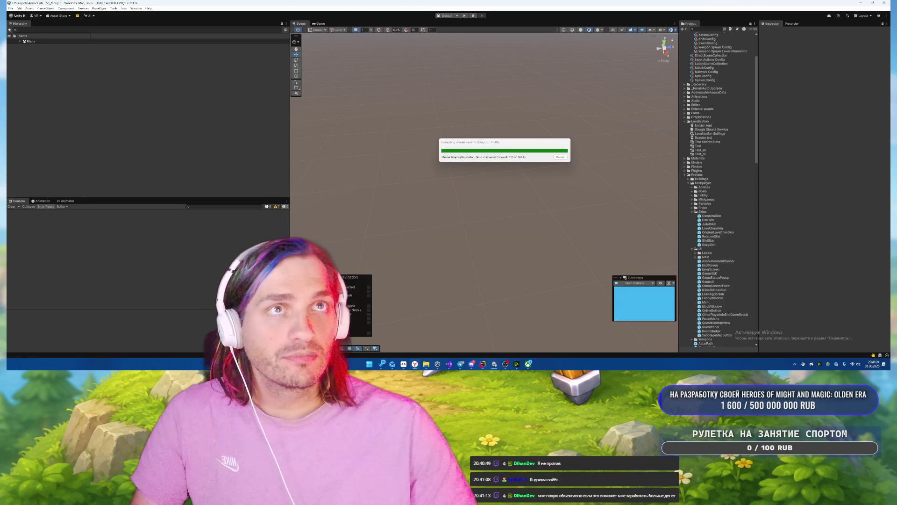
Switch from the Unity editor to the browser showing Twitch's Software and Game Development directory.
{"action": "key", "text": "alt+Tab"}
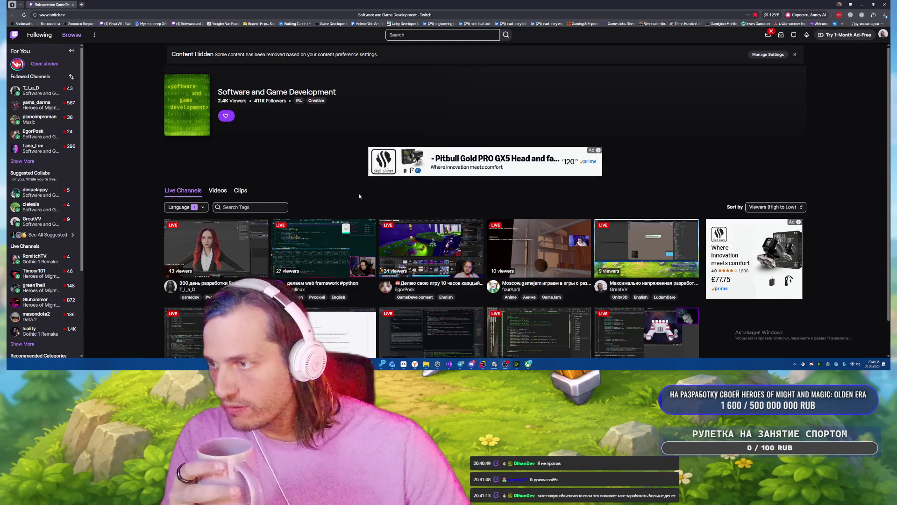
Scroll the directory and open the live stream about mobile controls.
{"action": "scroll", "coordinate": [403, 182], "scroll_direction": "down", "scroll_amount": 1}
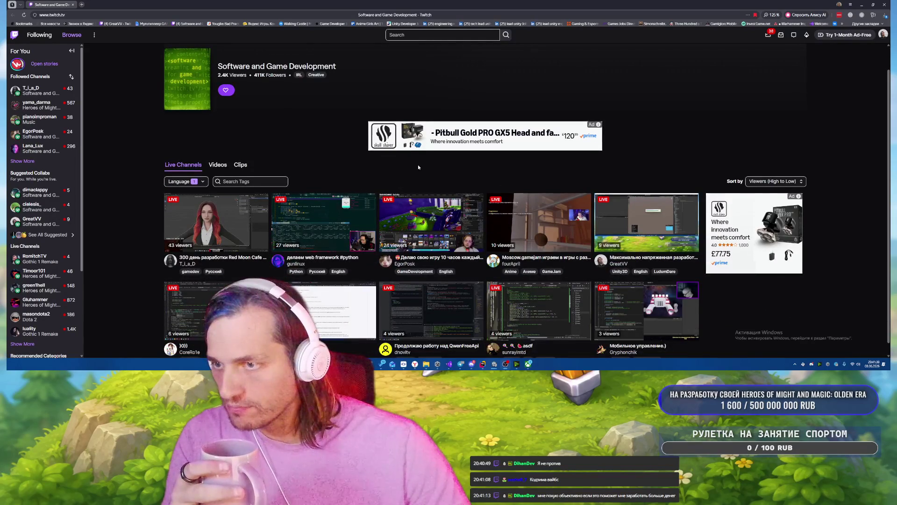
{"action": "scroll", "coordinate": [420, 167], "scroll_direction": "down", "scroll_amount": 1}
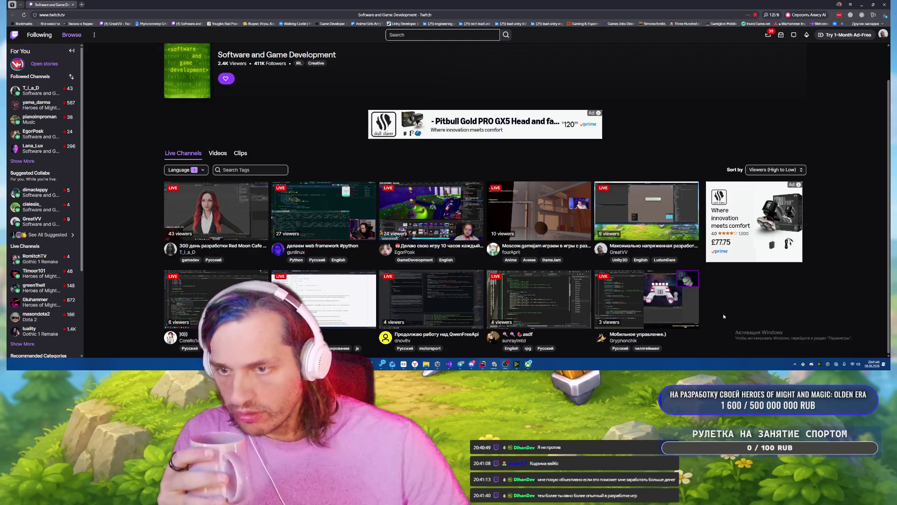
{"action": "left_click", "coordinate": [674, 307]}
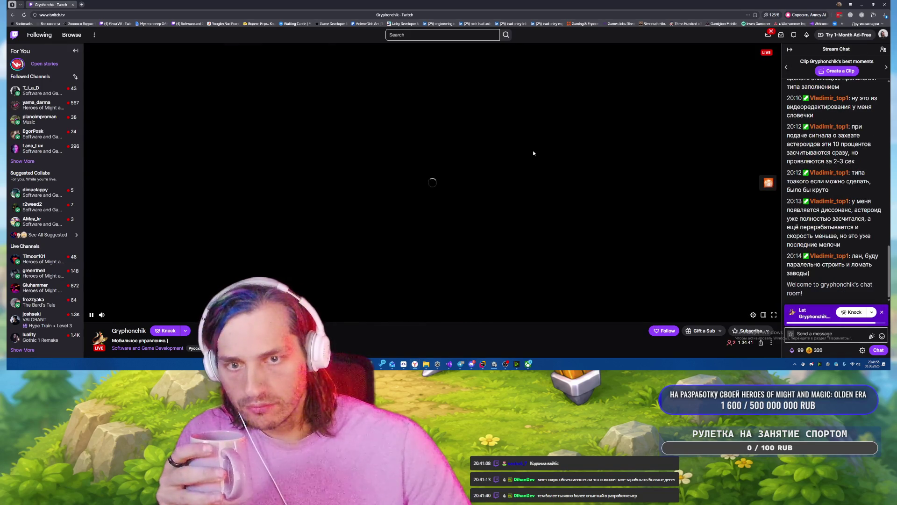
Scroll to the channel's About panel and open the streamer's tram game in a new tab.
{"action": "scroll", "coordinate": [589, 202], "scroll_direction": "down", "scroll_amount": 2}
{"action": "scroll", "coordinate": [589, 202], "scroll_direction": "down", "scroll_amount": 2}
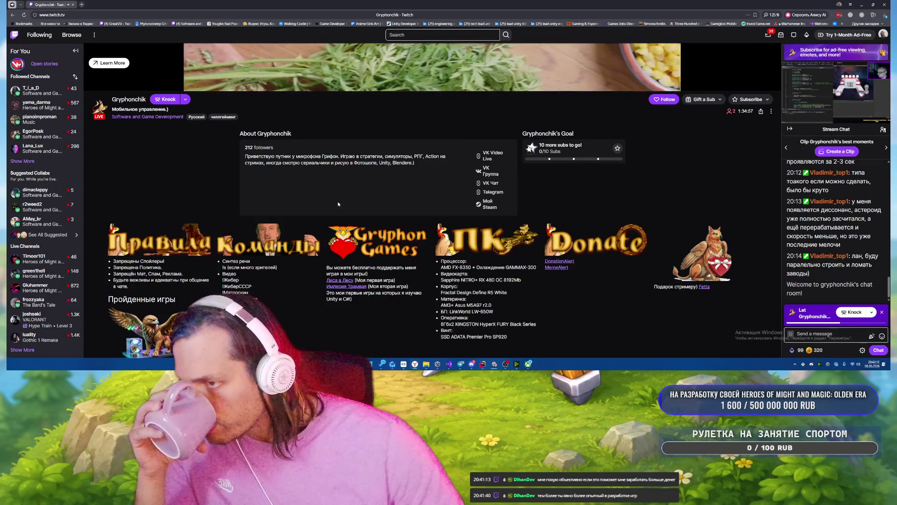
{"action": "middle_click", "coordinate": [339, 280]}
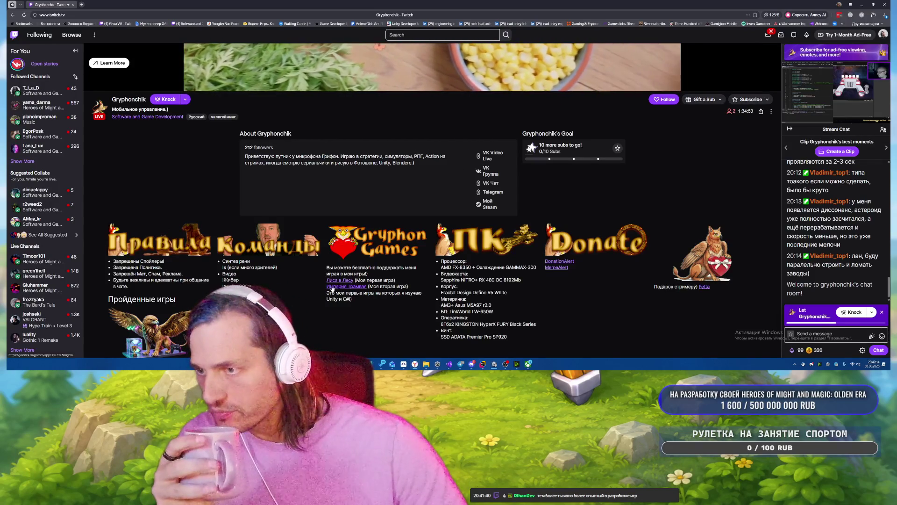
Start Империя Трамвая in the game tab, dismiss the fullscreen ad, and return to the stream.
{"action": "left_click", "coordinate": [103, 4]}
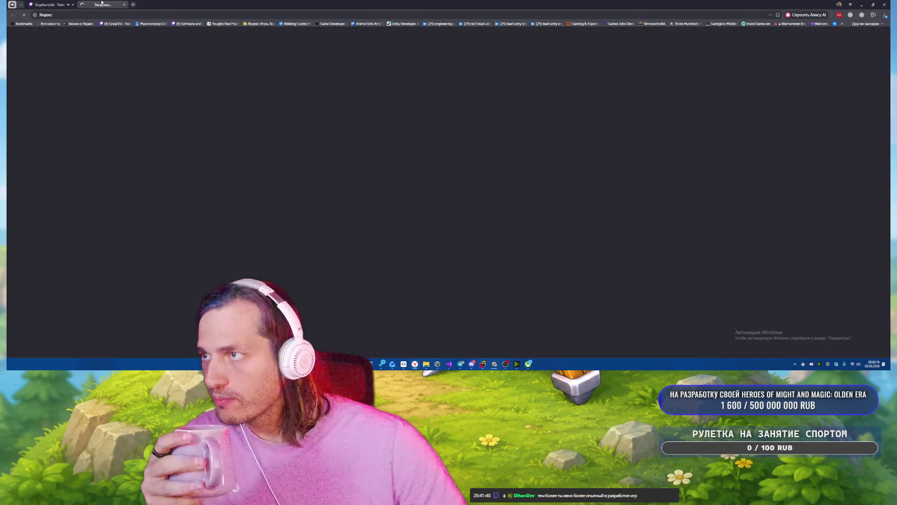
{"action": "left_click", "coordinate": [49, 4]}
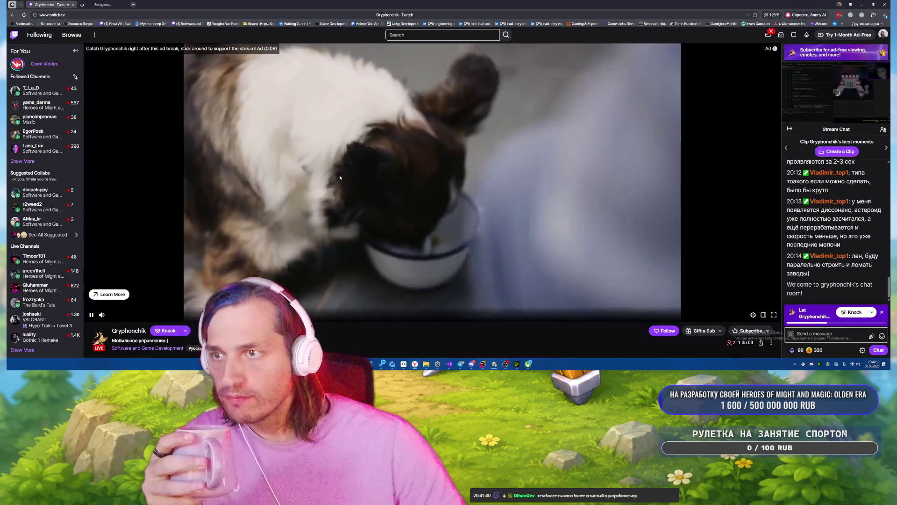
{"action": "key", "text": "ctrl+Tab"}
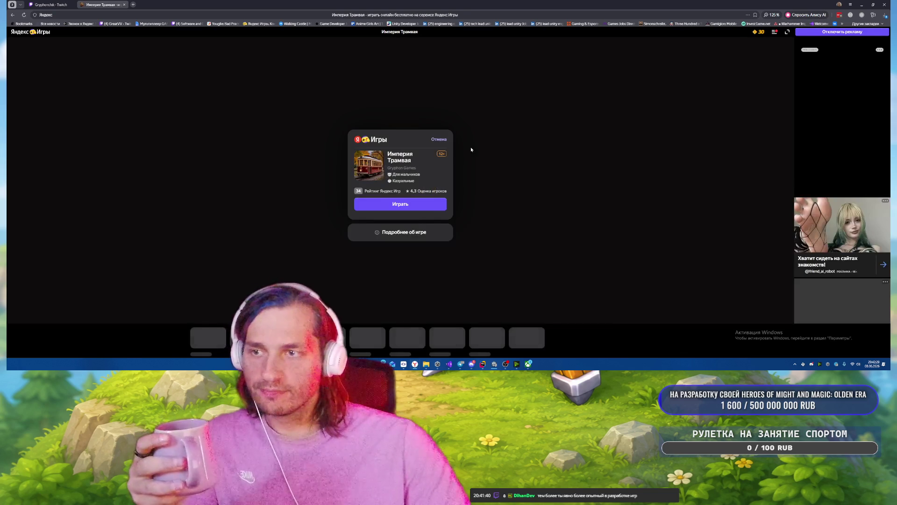
{"action": "left_click", "coordinate": [437, 204]}
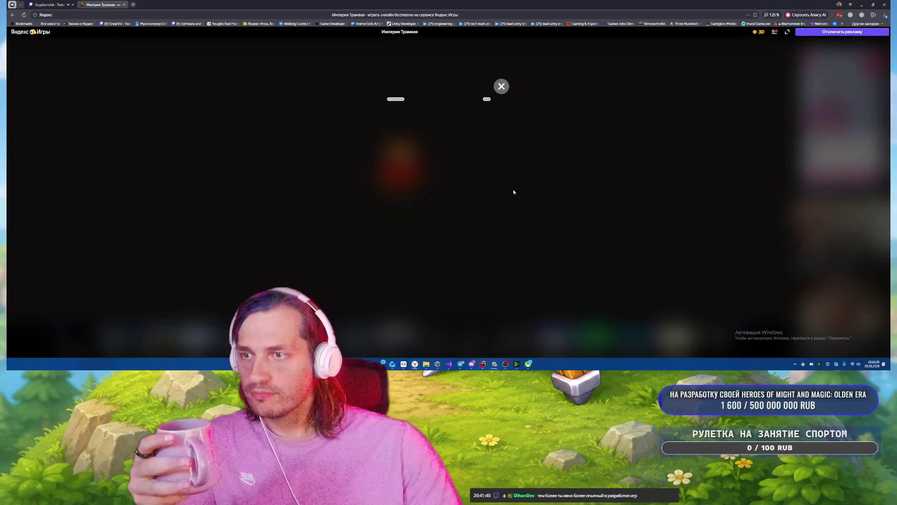
{"action": "left_click", "coordinate": [503, 87]}
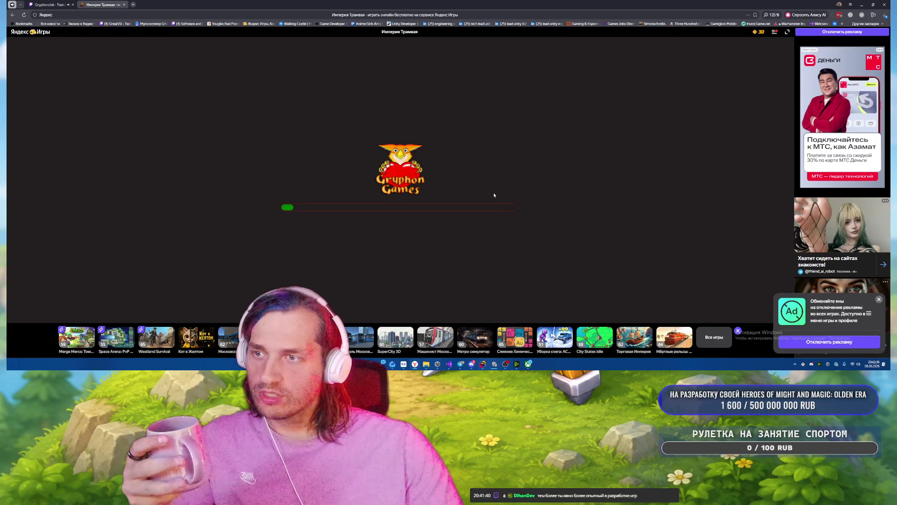
{"action": "key", "text": "ctrl+shift+Tab"}
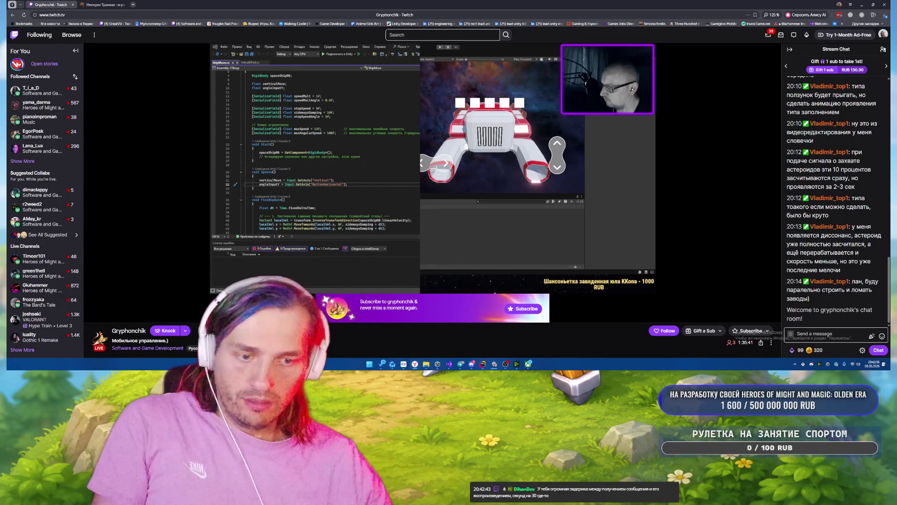
{"action": "mouse_move", "coordinate": [495, 219]}
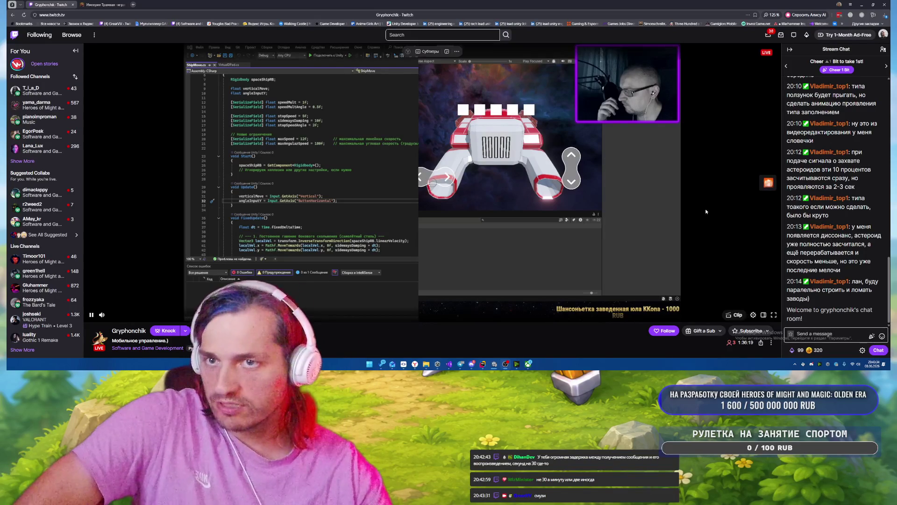
{"action": "scroll", "coordinate": [660, 208], "scroll_direction": "down", "scroll_amount": 1}
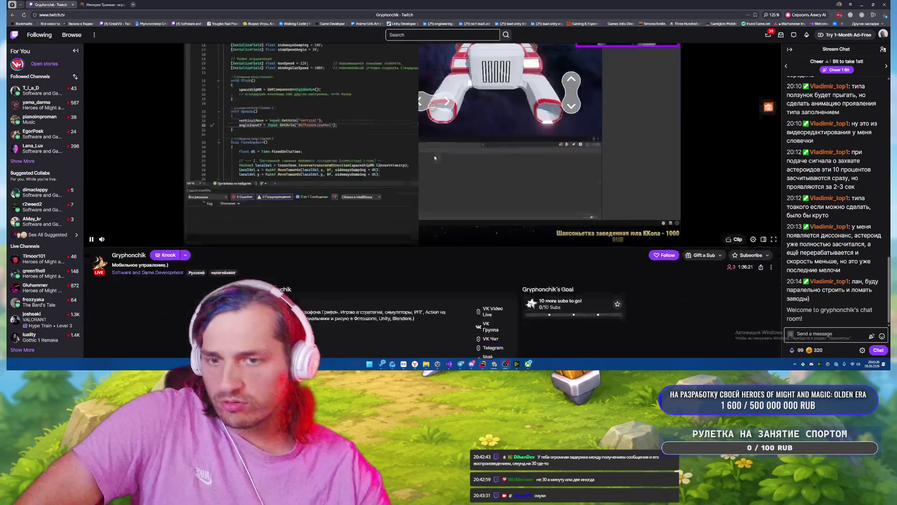
{"action": "scroll", "coordinate": [434, 158], "scroll_direction": "down", "scroll_amount": 3}
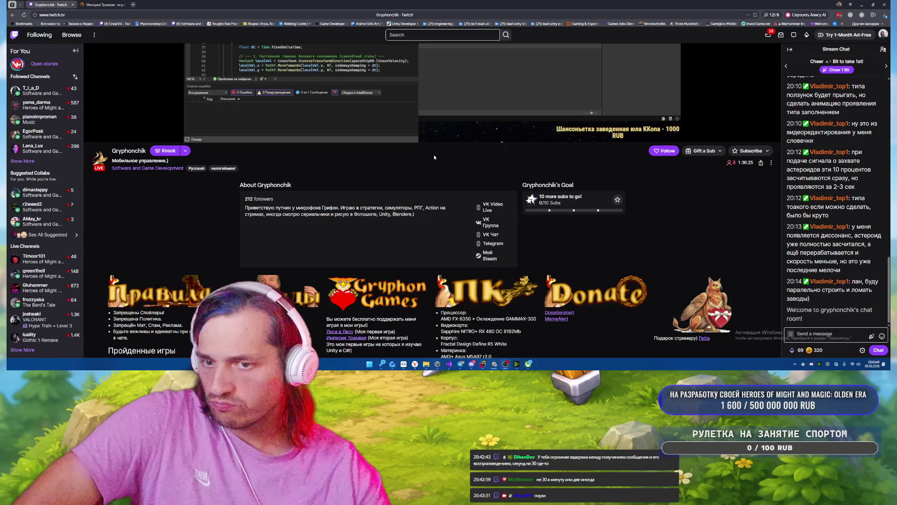
{"action": "scroll", "coordinate": [434, 158], "scroll_direction": "up", "scroll_amount": 4}
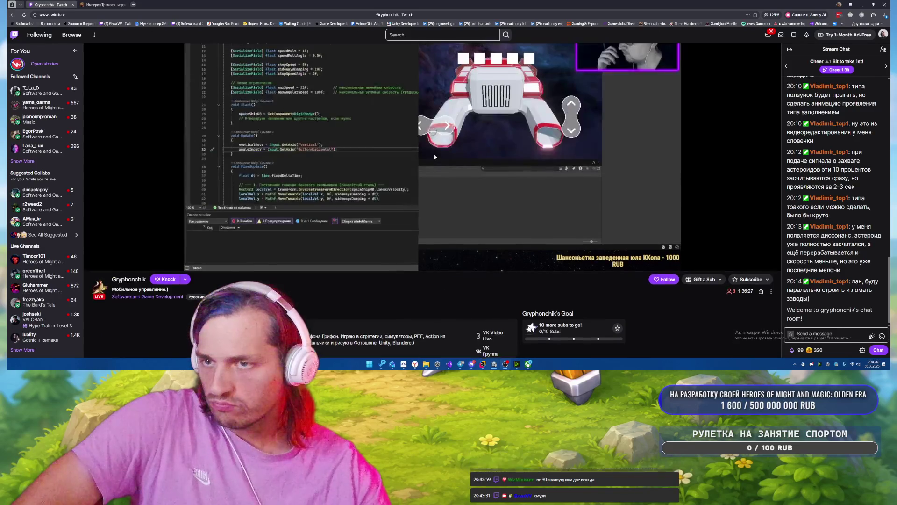
{"action": "left_click", "coordinate": [40, 93]}
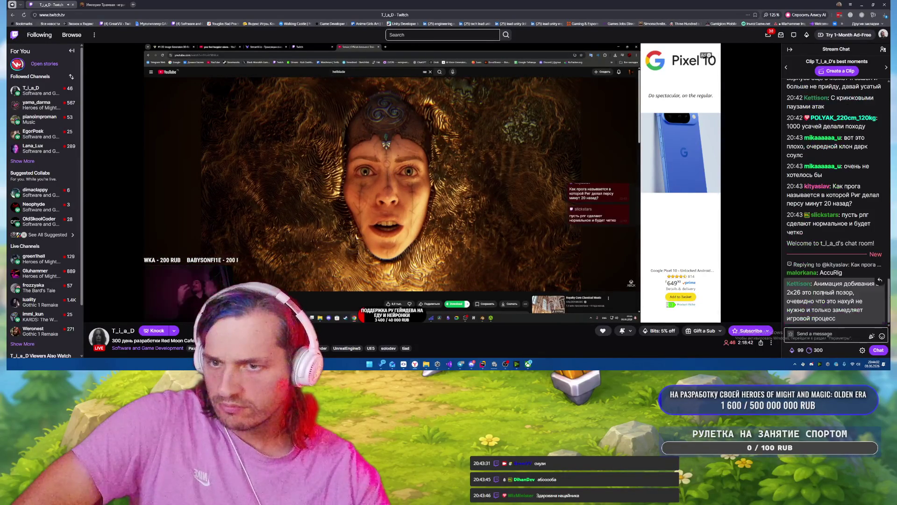
Check the streamer's YouTube channel from the About links, then open Red Moon Cafe's Steam page.
{"action": "mouse_move", "coordinate": [374, 179]}
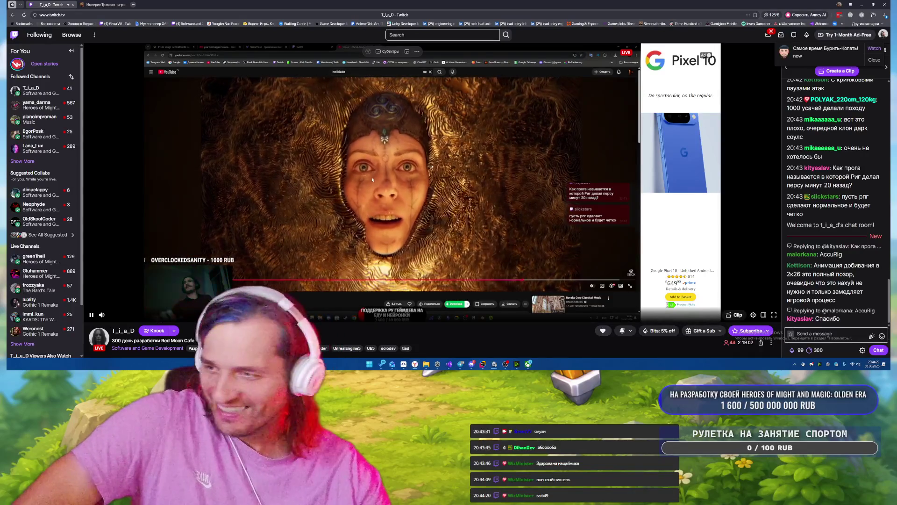
{"action": "scroll", "coordinate": [373, 210], "scroll_direction": "down", "scroll_amount": 3}
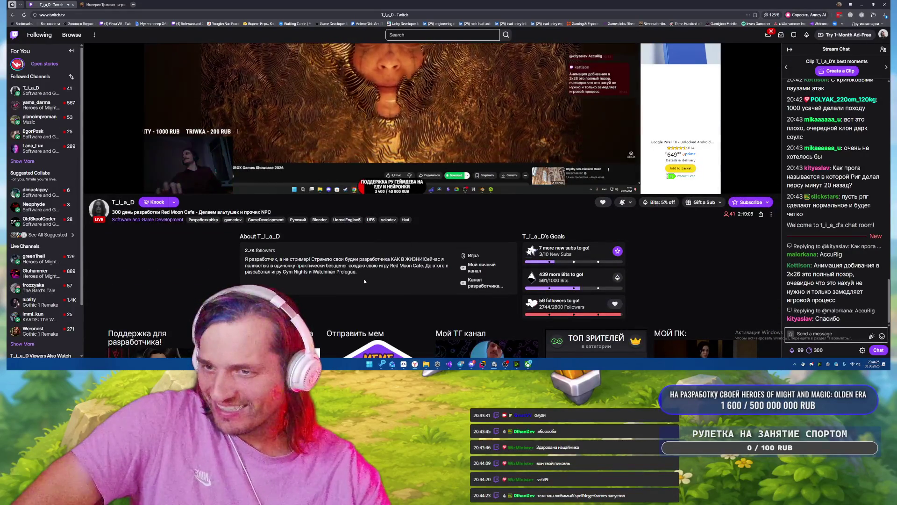
{"action": "left_click", "coordinate": [476, 270]}
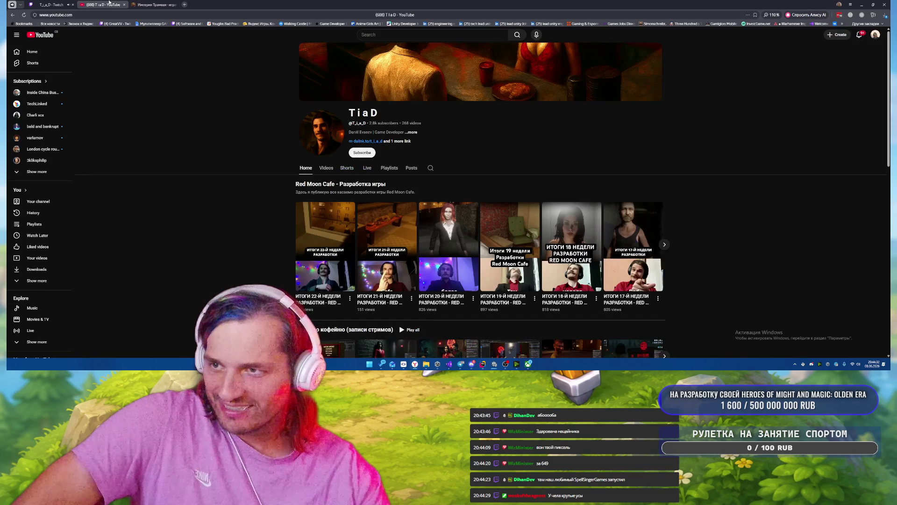
{"action": "left_click", "coordinate": [124, 5]}
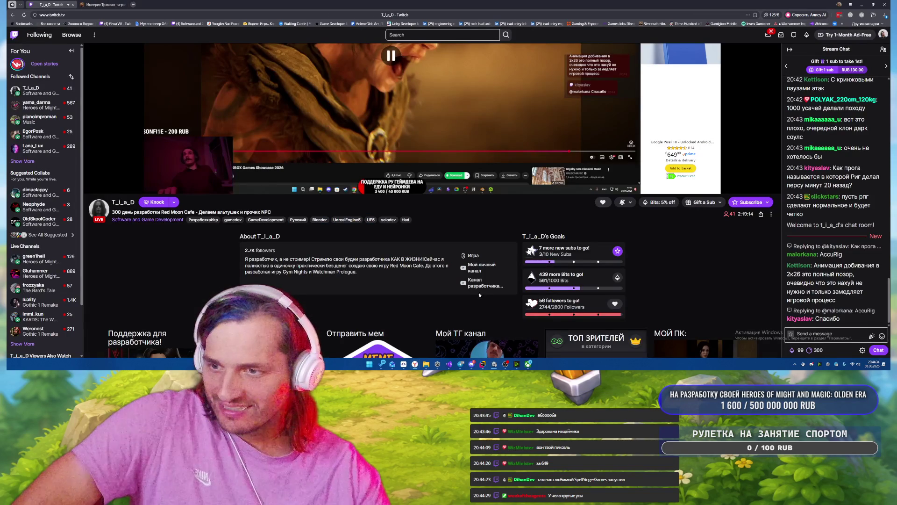
{"action": "left_click", "coordinate": [471, 255]}
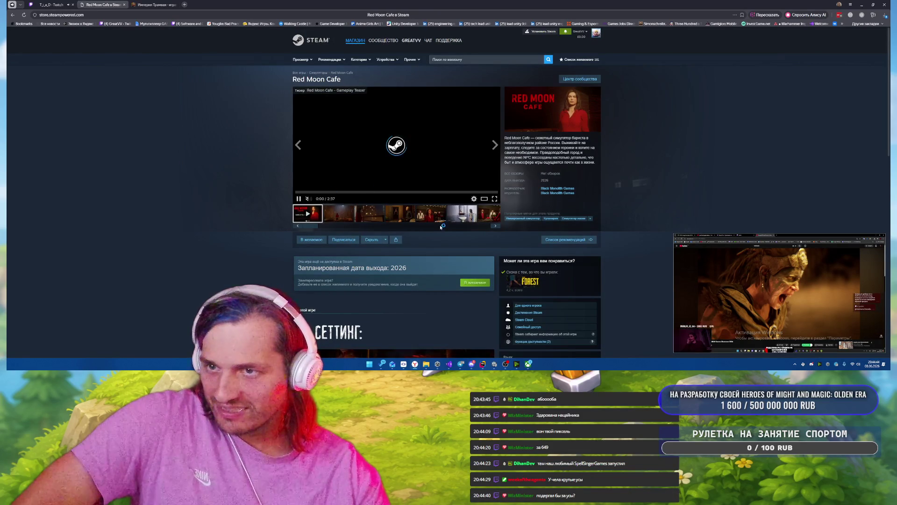
Page through the Red Moon Cafe screenshot gallery past the red-table image to the car screenshot.
{"action": "left_click", "coordinate": [352, 218]}
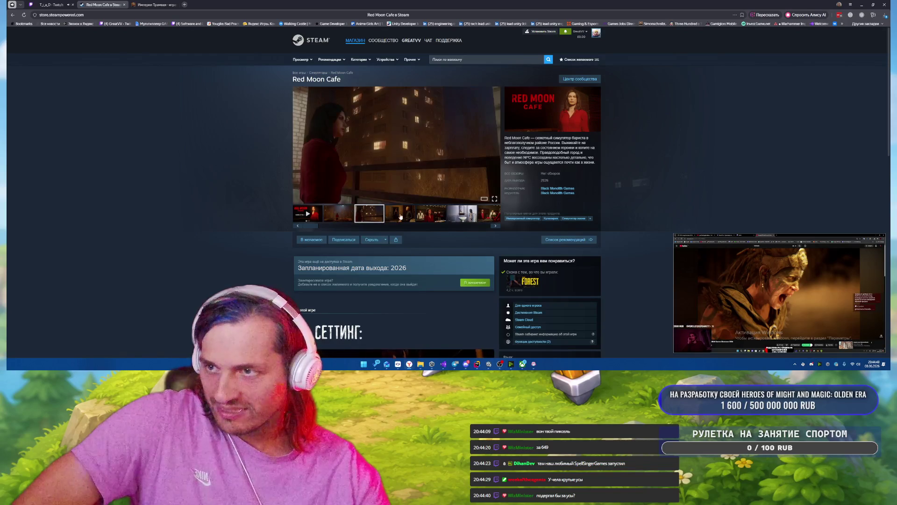
{"action": "left_click", "coordinate": [431, 218]}
{"action": "left_click", "coordinate": [470, 218]}
{"action": "left_click", "coordinate": [488, 218]}
{"action": "left_click", "coordinate": [365, 217]}
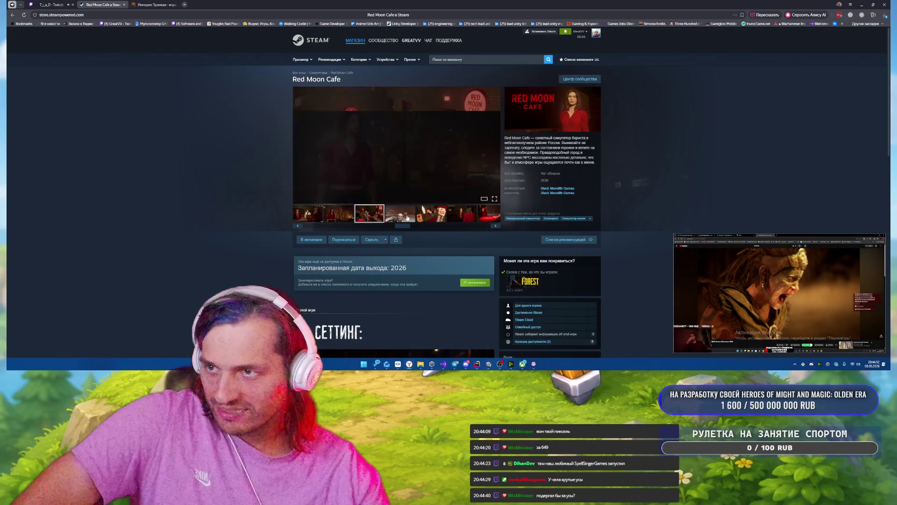
{"action": "left_click", "coordinate": [400, 217]}
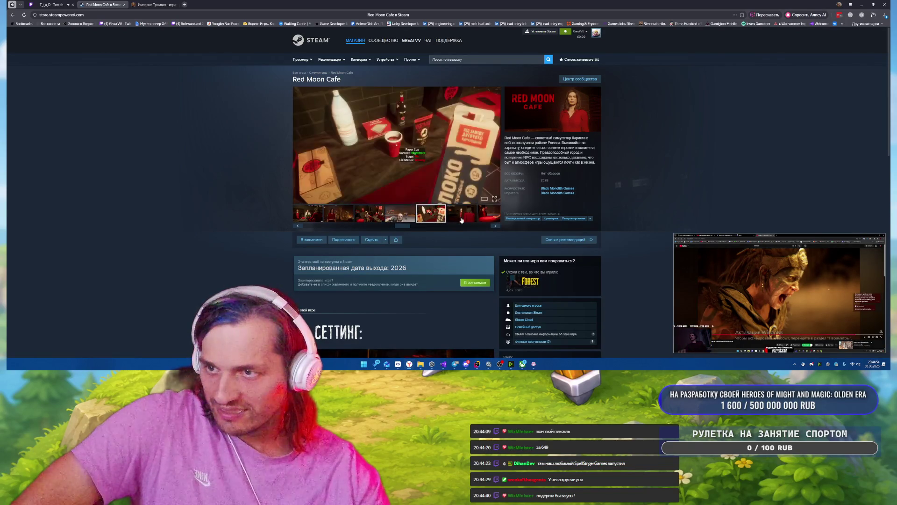
{"action": "left_click", "coordinate": [496, 225]}
{"action": "left_click", "coordinate": [496, 225]}
{"action": "left_click", "coordinate": [498, 227]}
{"action": "left_click", "coordinate": [498, 227]}
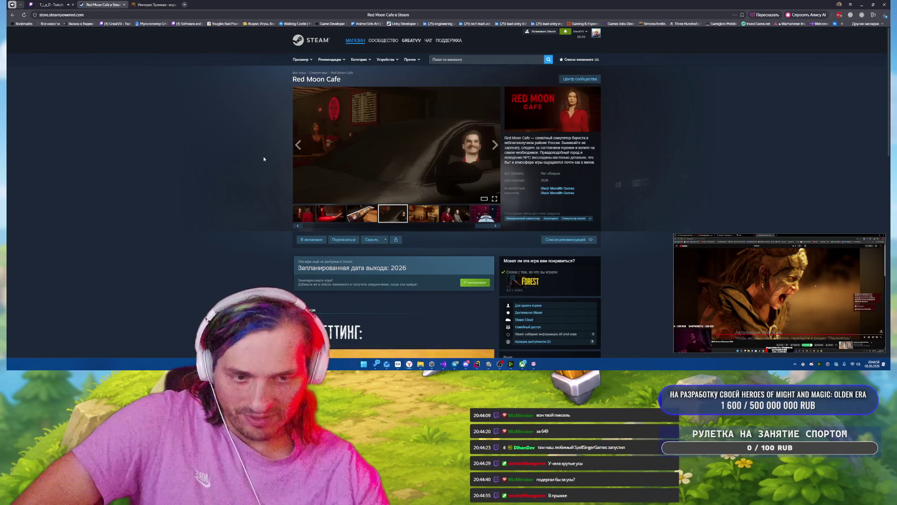
Close the Steam page with Ctrl+W and then the Twitch stream tab, leaving the tram game.
{"action": "key", "text": "ctrl+w"}
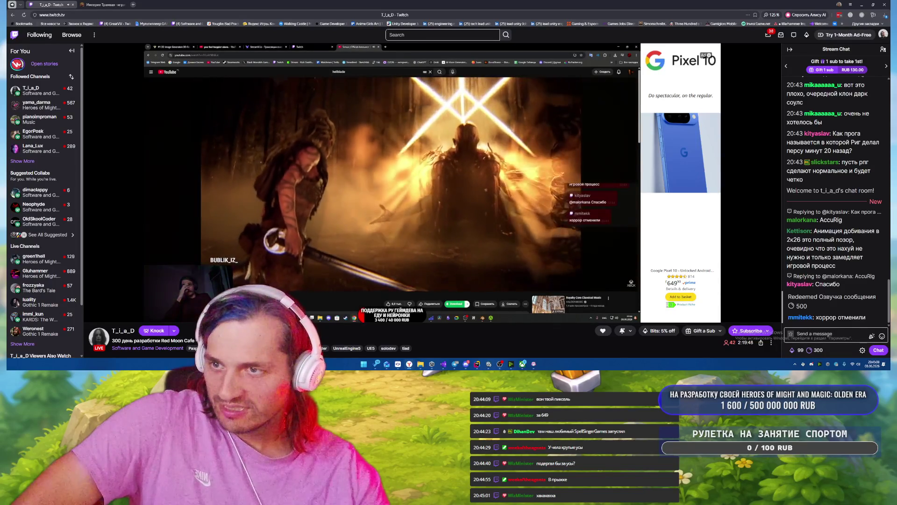
{"action": "mouse_move", "coordinate": [229, 137]}
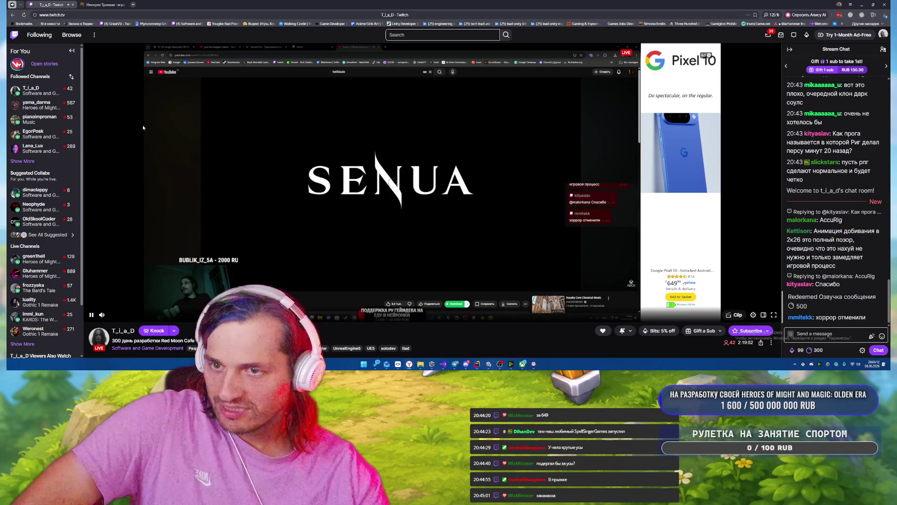
{"action": "middle_click", "coordinate": [42, 3]}
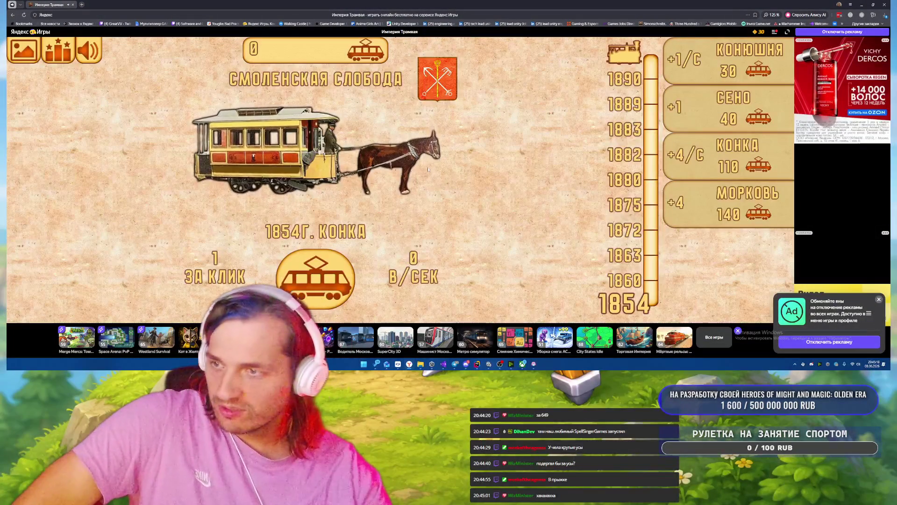
Tap the tram button to reach the 1860 era at about 30 trams, then buy СЕНО twice.
{"action": "left_click", "coordinate": [323, 280]}
{"action": "left_click", "coordinate": [325, 279]}
{"action": "left_click", "coordinate": [325, 279]}
{"action": "left_click", "coordinate": [324, 279]}
{"action": "left_click", "coordinate": [326, 279]}
{"action": "left_click", "coordinate": [326, 279]}
{"action": "left_click", "coordinate": [325, 279]}
{"action": "left_click", "coordinate": [326, 279]}
{"action": "left_click", "coordinate": [326, 279]}
{"action": "left_click", "coordinate": [325, 279]}
{"action": "left_click", "coordinate": [325, 278]}
{"action": "left_click", "coordinate": [325, 277]}
{"action": "left_click", "coordinate": [325, 277]}
{"action": "left_click", "coordinate": [325, 277]}
{"action": "left_click", "coordinate": [324, 275]}
{"action": "left_click", "coordinate": [324, 275]}
{"action": "left_click", "coordinate": [324, 276]}
{"action": "left_click", "coordinate": [324, 276]}
{"action": "left_click", "coordinate": [324, 276]}
{"action": "left_click", "coordinate": [324, 276]}
{"action": "left_click", "coordinate": [324, 275]}
{"action": "left_click", "coordinate": [324, 276]}
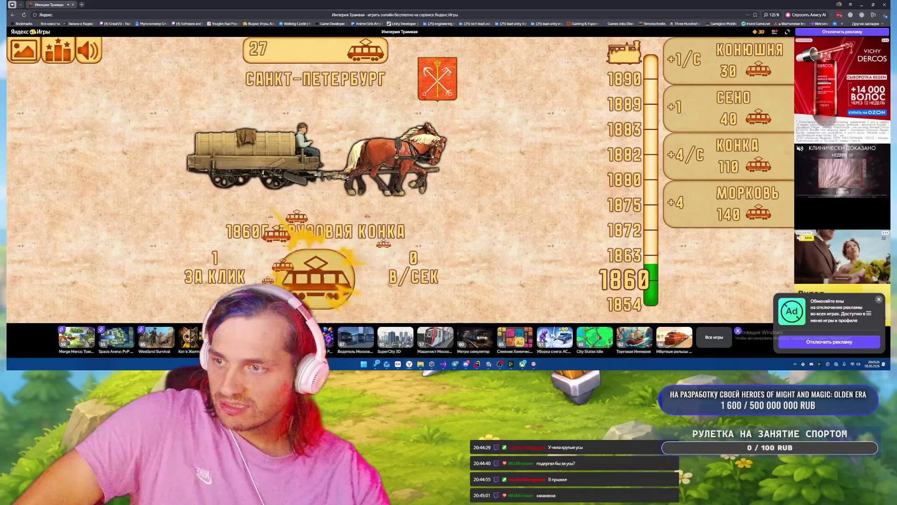
{"action": "left_click", "coordinate": [324, 276]}
{"action": "left_click", "coordinate": [324, 276]}
{"action": "left_click", "coordinate": [323, 275]}
{"action": "left_click", "coordinate": [323, 276]}
{"action": "left_click", "coordinate": [324, 275]}
{"action": "left_click", "coordinate": [324, 276]}
{"action": "left_click", "coordinate": [324, 275]}
{"action": "left_click", "coordinate": [323, 274]}
{"action": "left_click", "coordinate": [323, 273]}
{"action": "left_click", "coordinate": [323, 273]}
{"action": "left_click", "coordinate": [323, 273]}
{"action": "left_click", "coordinate": [324, 273]}
{"action": "left_click", "coordinate": [324, 273]}
{"action": "left_click", "coordinate": [323, 272]}
{"action": "left_click", "coordinate": [323, 272]}
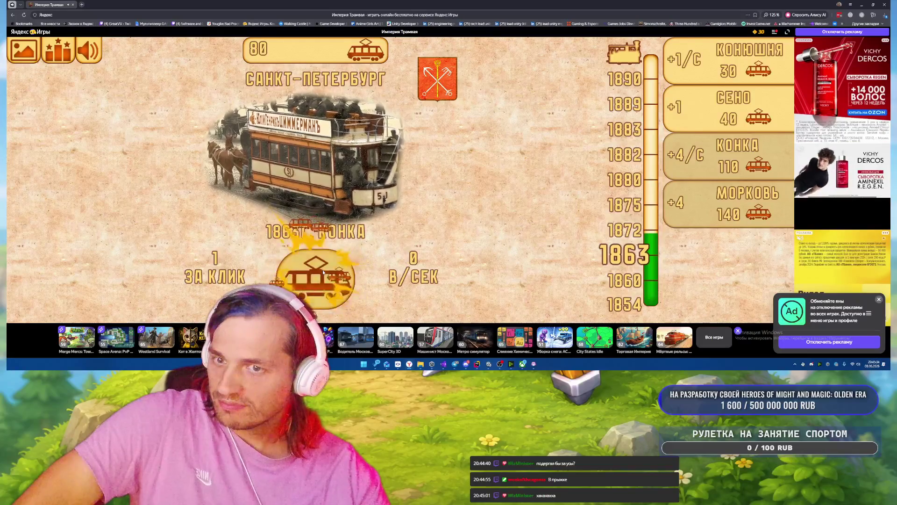
{"action": "left_click", "coordinate": [323, 272]}
{"action": "left_click", "coordinate": [323, 272]}
{"action": "left_click", "coordinate": [324, 273]}
{"action": "left_click", "coordinate": [323, 272]}
{"action": "left_click", "coordinate": [323, 272]}
{"action": "left_click", "coordinate": [729, 108]}
{"action": "left_click", "coordinate": [729, 108]}
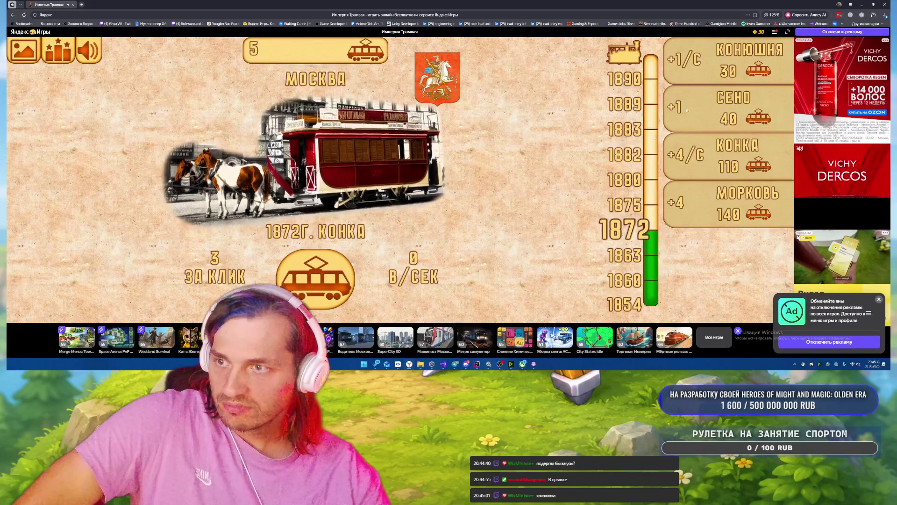
Collect more trams at 3 per click, then buy another СЕНО upgrade.
{"action": "left_click", "coordinate": [335, 272]}
{"action": "left_click", "coordinate": [334, 272]}
{"action": "left_click", "coordinate": [329, 274]}
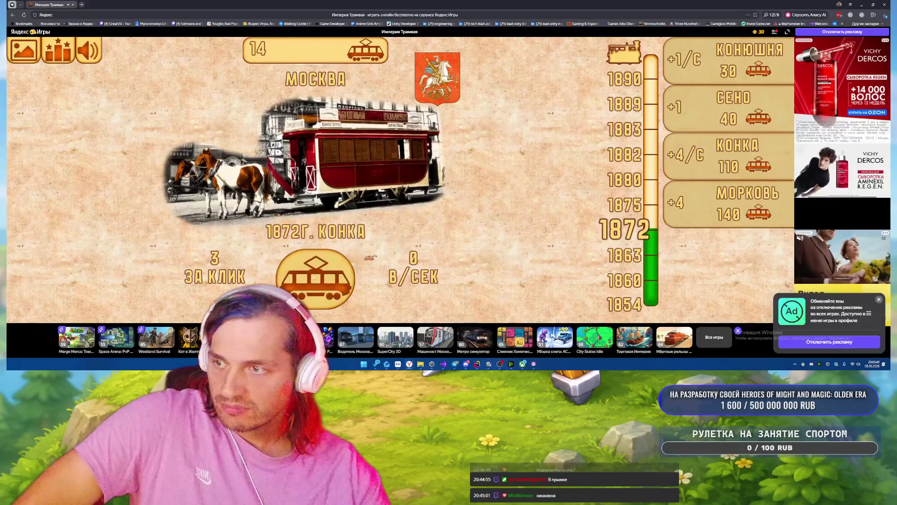
{"action": "left_click", "coordinate": [324, 275]}
{"action": "left_click", "coordinate": [323, 275]}
{"action": "left_click", "coordinate": [323, 276]}
{"action": "left_click", "coordinate": [320, 277]}
{"action": "left_click", "coordinate": [317, 277]}
{"action": "left_click", "coordinate": [319, 276]}
{"action": "left_click", "coordinate": [319, 277]}
{"action": "left_click", "coordinate": [320, 275]}
{"action": "left_click", "coordinate": [320, 275]}
{"action": "left_click", "coordinate": [320, 274]}
{"action": "left_click", "coordinate": [320, 274]}
{"action": "left_click", "coordinate": [321, 274]}
{"action": "left_click", "coordinate": [321, 273]}
{"action": "left_click", "coordinate": [322, 272]}
{"action": "left_click", "coordinate": [322, 272]}
{"action": "left_click", "coordinate": [321, 272]}
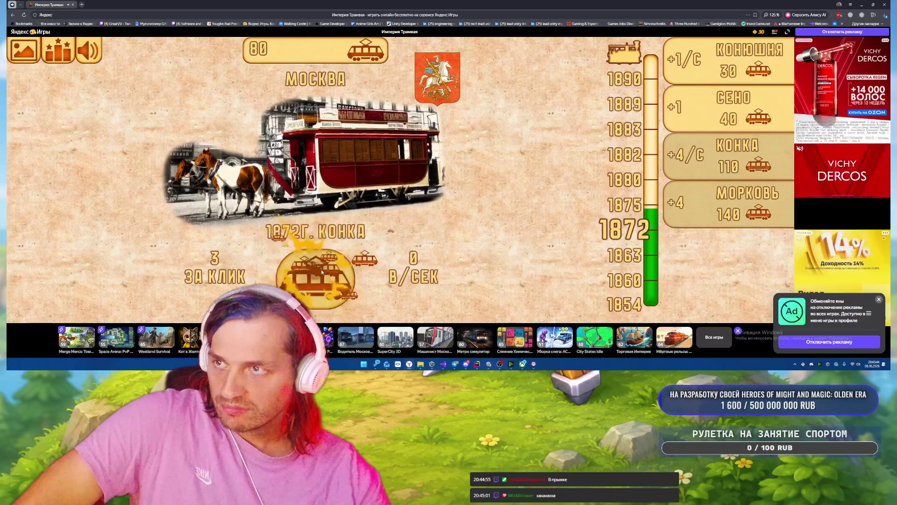
{"action": "left_click", "coordinate": [691, 103]}
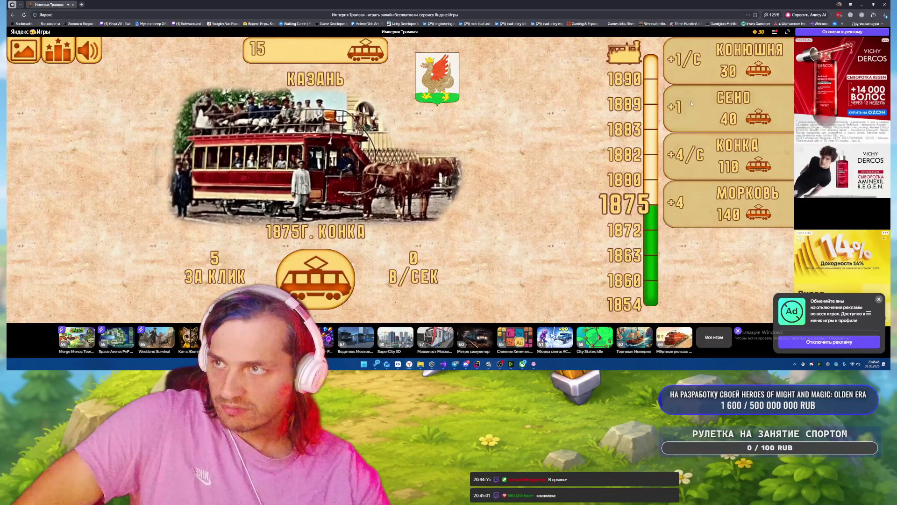
Collect trams at 5 per click toward the Odessa era and buy the КОНКА upgrade.
{"action": "triple_click", "coordinate": [310, 281]}
{"action": "triple_click", "coordinate": [308, 280]}
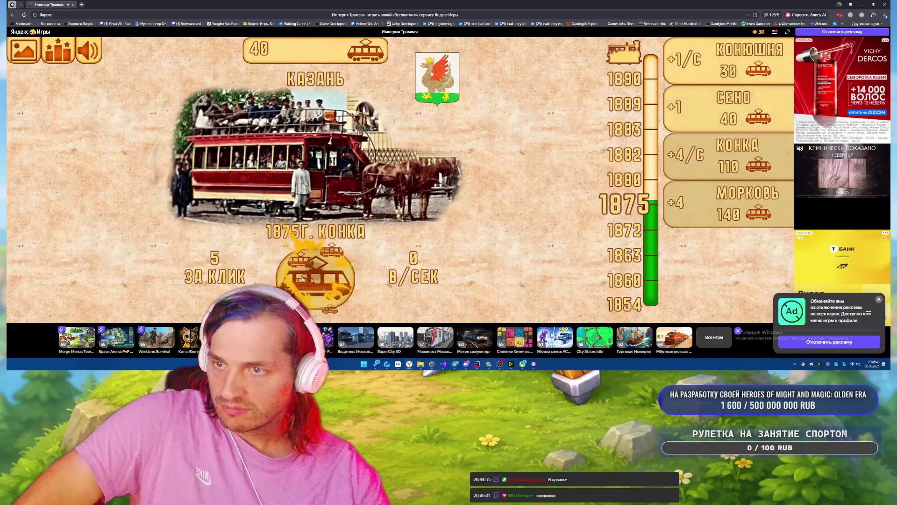
{"action": "triple_click", "coordinate": [305, 280]}
{"action": "triple_click", "coordinate": [304, 279]}
{"action": "triple_click", "coordinate": [303, 280]}
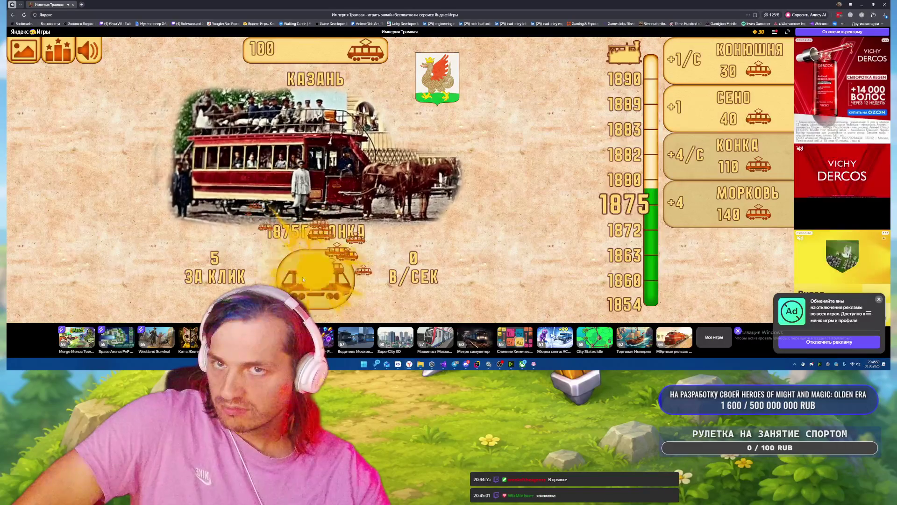
{"action": "triple_click", "coordinate": [302, 279]}
{"action": "triple_click", "coordinate": [303, 279]}
{"action": "triple_click", "coordinate": [303, 279]}
{"action": "triple_click", "coordinate": [302, 279]}
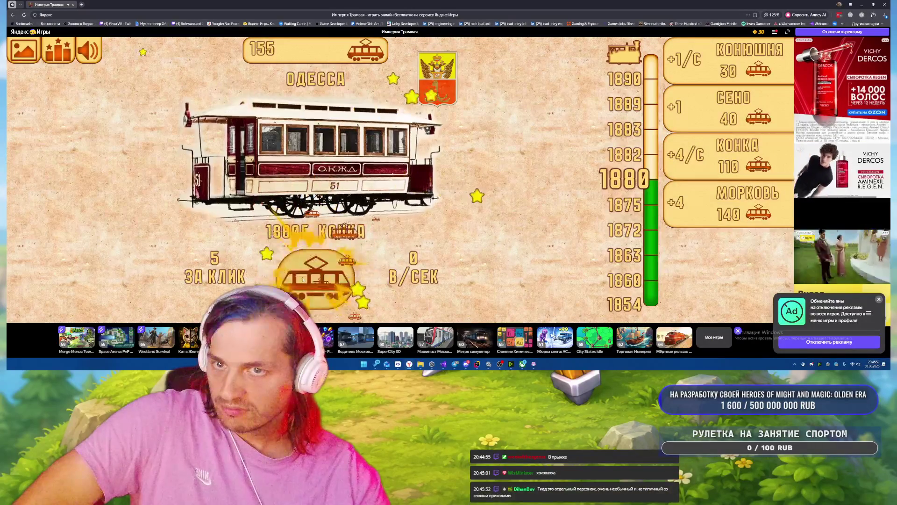
{"action": "left_click", "coordinate": [669, 158]}
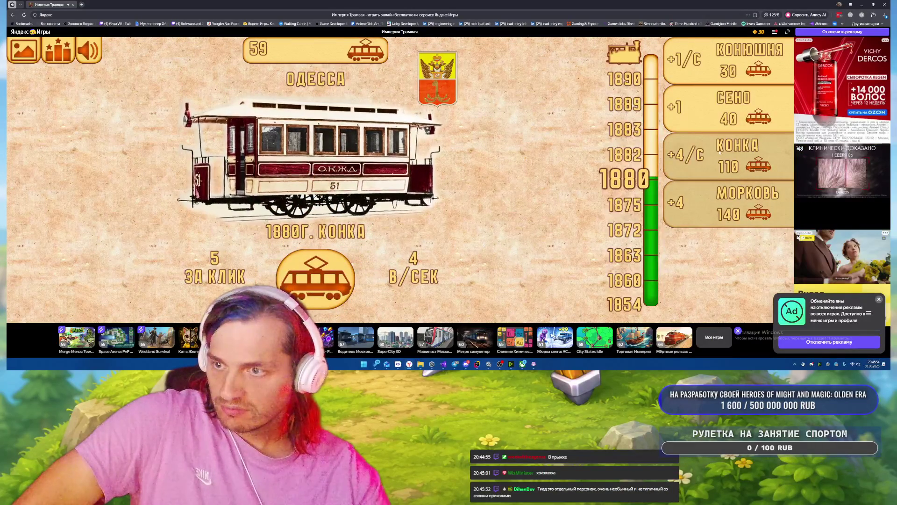
Keep collecting trams through the Kharkov era toward the Тифлис era.
{"action": "triple_click", "coordinate": [308, 279]}
{"action": "triple_click", "coordinate": [309, 280]}
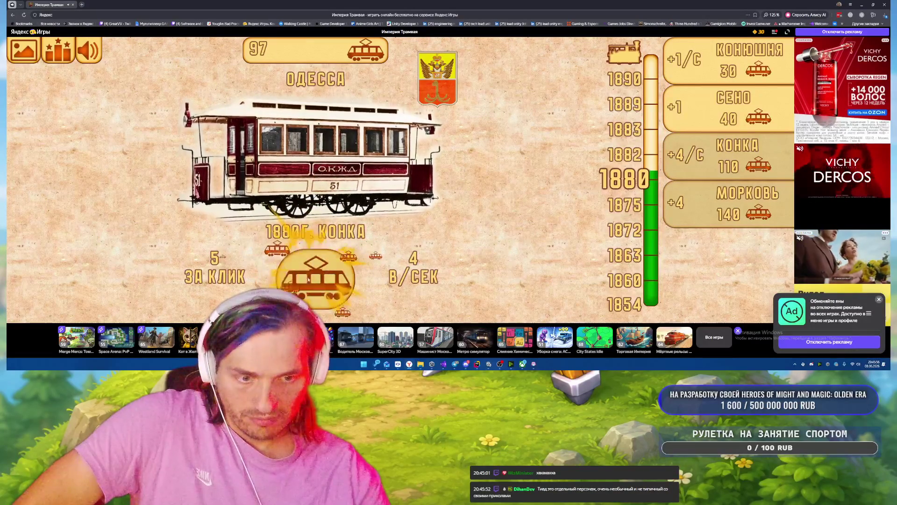
{"action": "triple_click", "coordinate": [309, 280]}
{"action": "triple_click", "coordinate": [308, 280]}
{"action": "left_click", "coordinate": [308, 279]}
{"action": "double_click", "coordinate": [309, 279]}
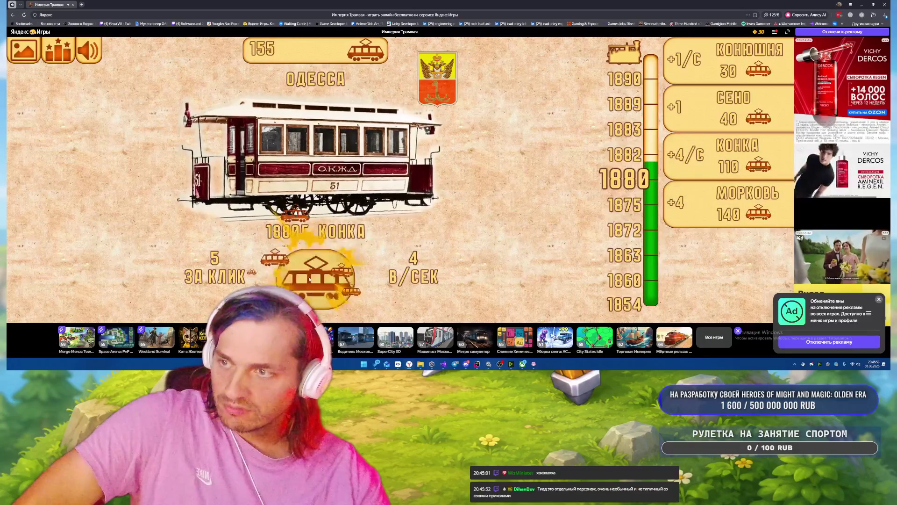
{"action": "triple_click", "coordinate": [310, 279]}
{"action": "triple_click", "coordinate": [308, 279]}
{"action": "triple_click", "coordinate": [308, 278]}
{"action": "left_click", "coordinate": [309, 277]}
{"action": "triple_click", "coordinate": [309, 277]}
{"action": "double_click", "coordinate": [309, 278]}
{"action": "triple_click", "coordinate": [308, 277]}
{"action": "double_click", "coordinate": [308, 277]}
{"action": "triple_click", "coordinate": [307, 277]}
{"action": "left_click", "coordinate": [308, 277]}
{"action": "left_click", "coordinate": [308, 277]}
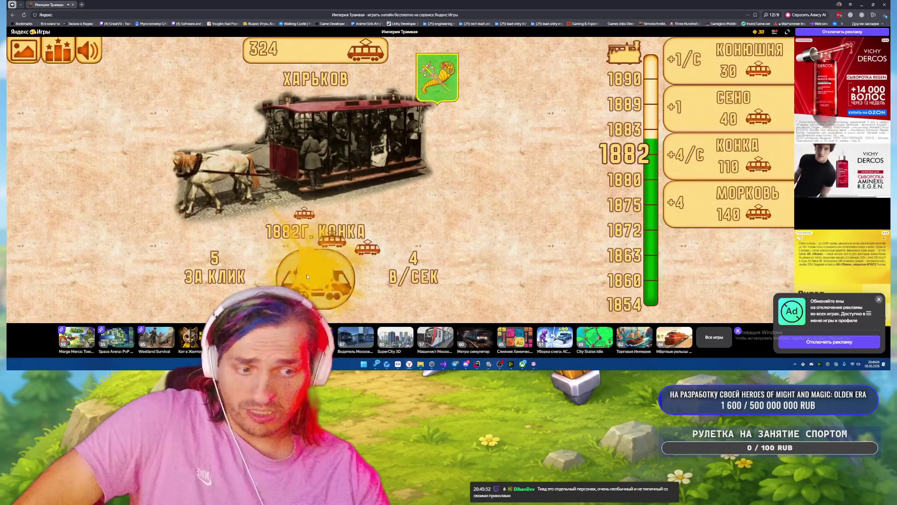
{"action": "triple_click", "coordinate": [308, 277]}
{"action": "triple_click", "coordinate": [307, 276]}
{"action": "triple_click", "coordinate": [307, 276]}
{"action": "triple_click", "coordinate": [307, 276]}
{"action": "left_click", "coordinate": [307, 276]}
{"action": "double_click", "coordinate": [306, 275]}
Keep collecting trams through the Баку era up to the 1890 Pskov era.
{"action": "triple_click", "coordinate": [307, 276]}
{"action": "triple_click", "coordinate": [307, 276]}
{"action": "double_click", "coordinate": [306, 276]}
{"action": "triple_click", "coordinate": [306, 275]}
{"action": "triple_click", "coordinate": [306, 275]}
{"action": "triple_click", "coordinate": [305, 274]}
{"action": "double_click", "coordinate": [305, 273]}
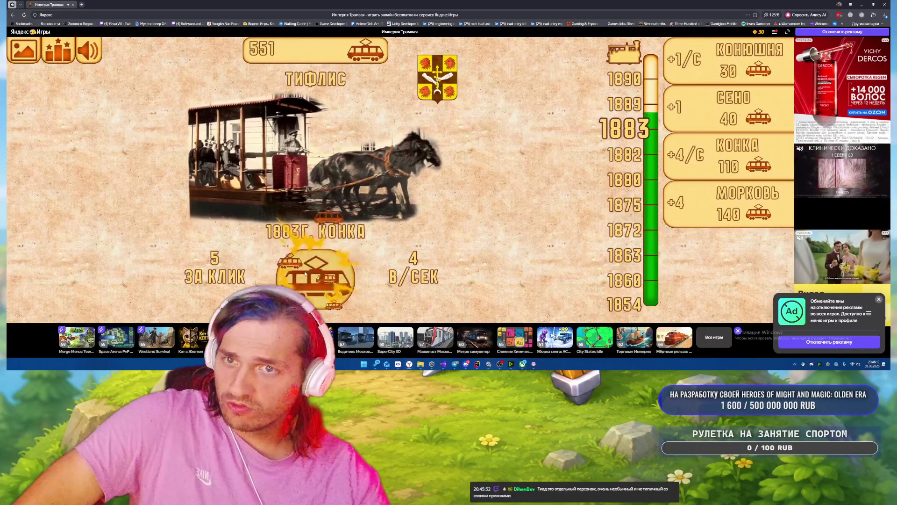
{"action": "triple_click", "coordinate": [305, 274]}
{"action": "double_click", "coordinate": [305, 274]}
{"action": "triple_click", "coordinate": [305, 274]}
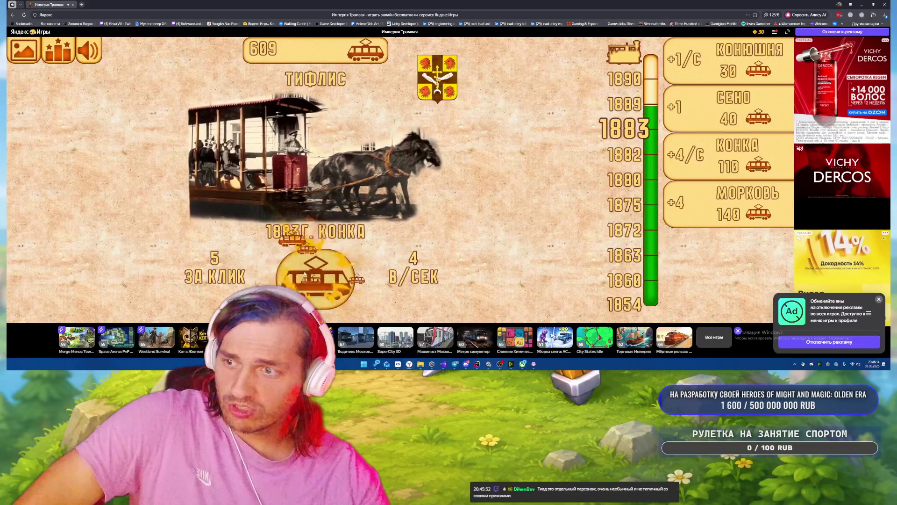
{"action": "double_click", "coordinate": [305, 274]}
{"action": "double_click", "coordinate": [305, 273]}
{"action": "double_click", "coordinate": [305, 274]}
{"action": "triple_click", "coordinate": [305, 273]}
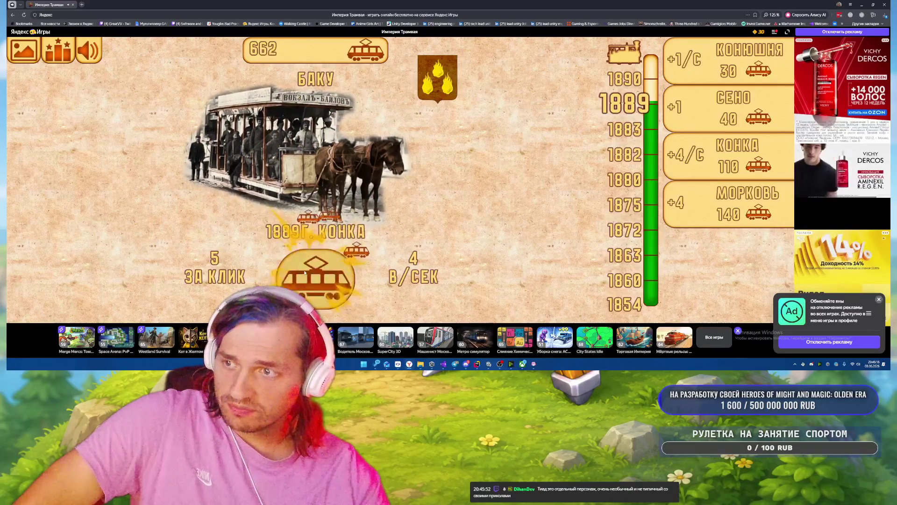
{"action": "triple_click", "coordinate": [304, 271]}
{"action": "double_click", "coordinate": [305, 271]}
{"action": "triple_click", "coordinate": [305, 271]}
{"action": "double_click", "coordinate": [305, 271]}
{"action": "triple_click", "coordinate": [304, 271]}
{"action": "double_click", "coordinate": [304, 271]}
{"action": "triple_click", "coordinate": [305, 271]}
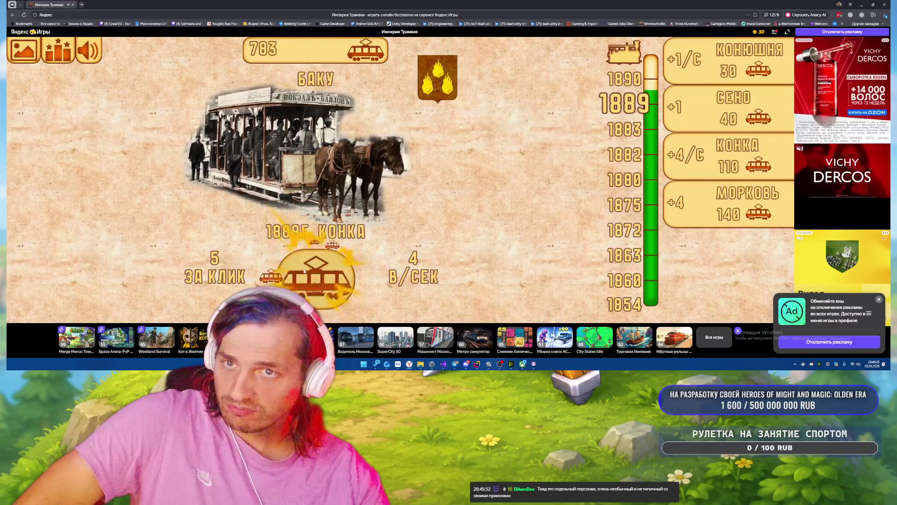
{"action": "triple_click", "coordinate": [304, 271]}
{"action": "triple_click", "coordinate": [304, 271]}
{"action": "double_click", "coordinate": [304, 271]}
{"action": "triple_click", "coordinate": [304, 271]}
{"action": "triple_click", "coordinate": [304, 271]}
{"action": "double_click", "coordinate": [304, 271]}
{"action": "triple_click", "coordinate": [304, 271]}
Push the counter past 1,000 to 1.44K until the Эпоха пара popup appears.
{"action": "double_click", "coordinate": [304, 271]}
{"action": "triple_click", "coordinate": [304, 271]}
{"action": "left_click", "coordinate": [304, 271]}
{"action": "triple_click", "coordinate": [304, 271]}
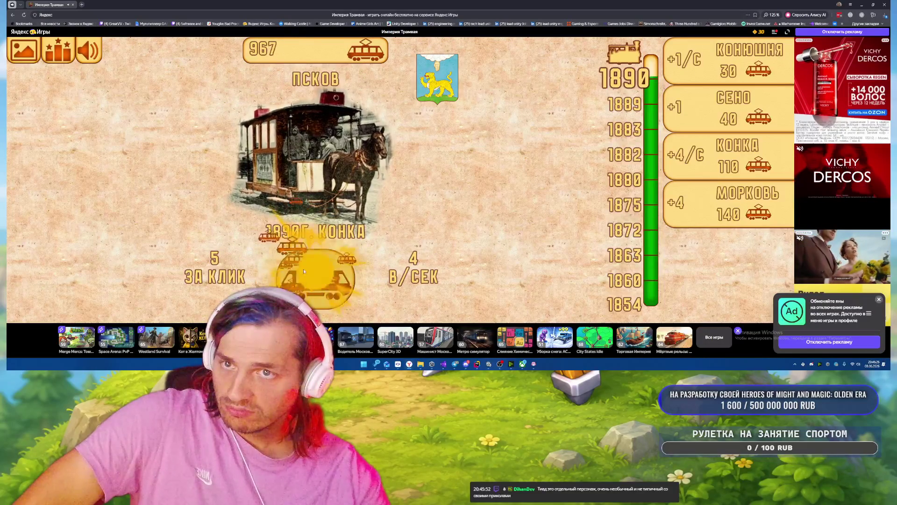
{"action": "triple_click", "coordinate": [304, 271]}
{"action": "triple_click", "coordinate": [304, 271]}
{"action": "double_click", "coordinate": [304, 271]}
{"action": "triple_click", "coordinate": [304, 271]}
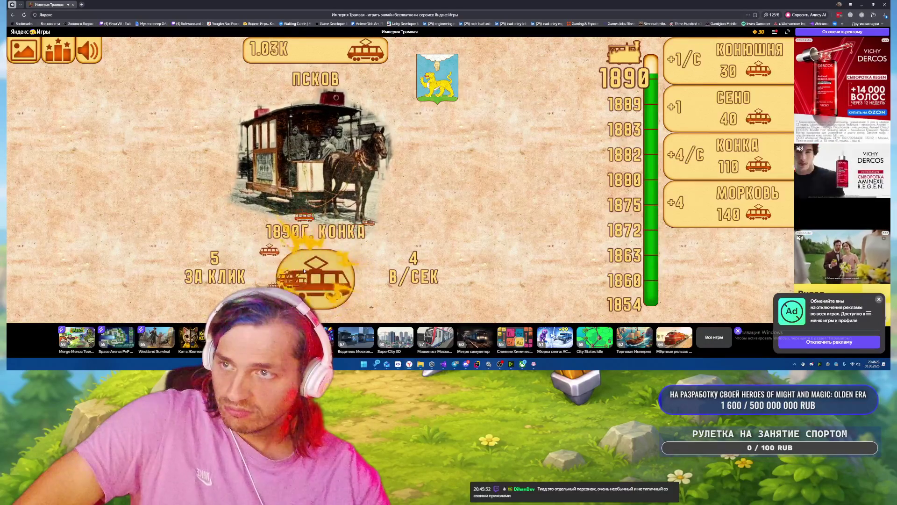
{"action": "double_click", "coordinate": [304, 271]}
{"action": "triple_click", "coordinate": [304, 271]}
{"action": "double_click", "coordinate": [303, 271]}
{"action": "double_click", "coordinate": [303, 271]}
{"action": "triple_click", "coordinate": [304, 271]}
{"action": "triple_click", "coordinate": [303, 271]}
{"action": "triple_click", "coordinate": [303, 271]}
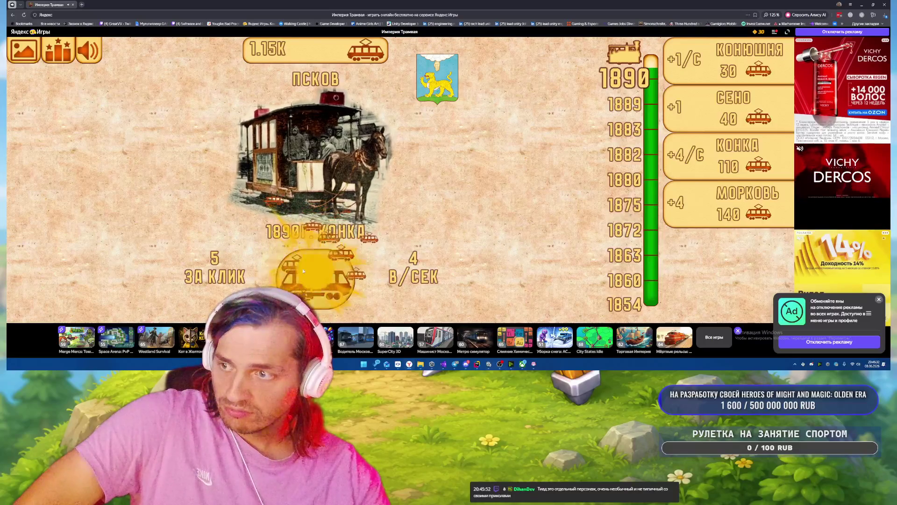
{"action": "triple_click", "coordinate": [304, 271]}
{"action": "triple_click", "coordinate": [303, 271]}
{"action": "double_click", "coordinate": [303, 271]}
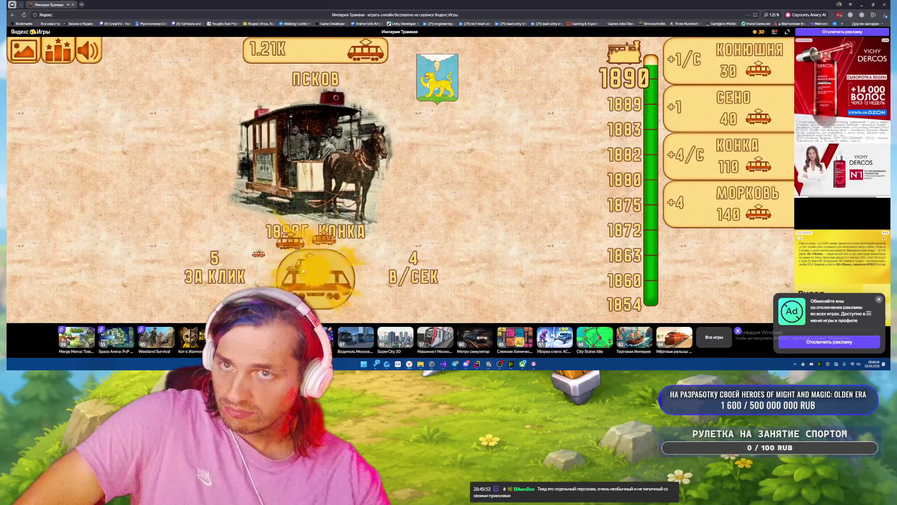
{"action": "triple_click", "coordinate": [303, 271]}
{"action": "double_click", "coordinate": [303, 270]}
{"action": "triple_click", "coordinate": [303, 271]}
{"action": "double_click", "coordinate": [303, 271]}
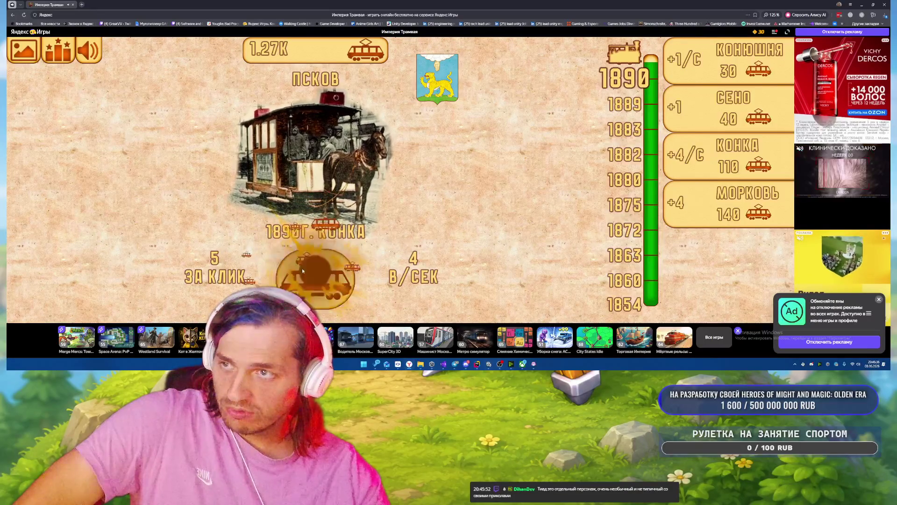
{"action": "triple_click", "coordinate": [302, 270]}
{"action": "double_click", "coordinate": [303, 270]}
{"action": "triple_click", "coordinate": [302, 270]}
{"action": "double_click", "coordinate": [302, 270]}
{"action": "triple_click", "coordinate": [301, 271]}
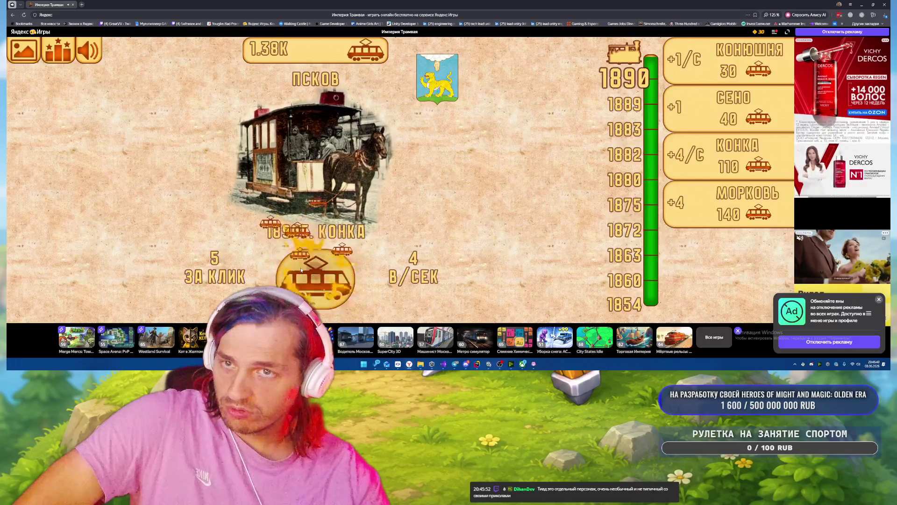
{"action": "double_click", "coordinate": [301, 270]}
{"action": "triple_click", "coordinate": [302, 270]}
{"action": "double_click", "coordinate": [301, 270]}
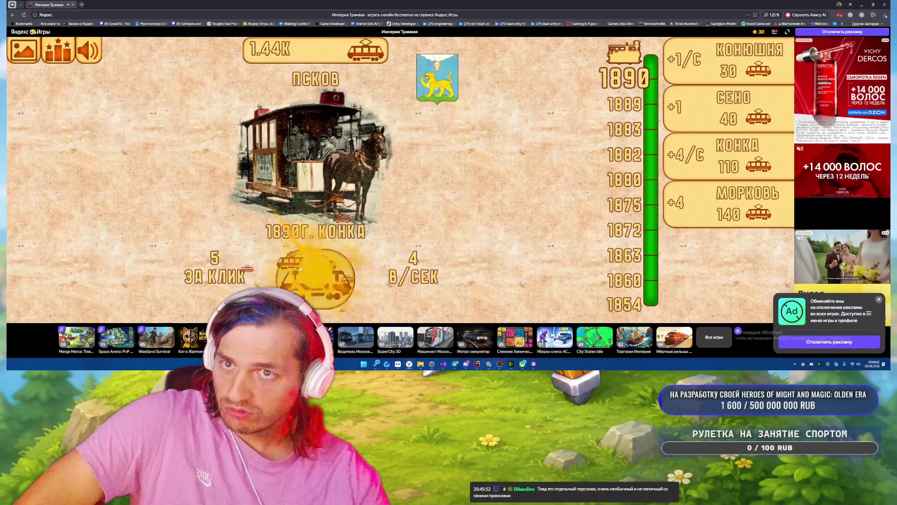
{"action": "triple_click", "coordinate": [301, 270]}
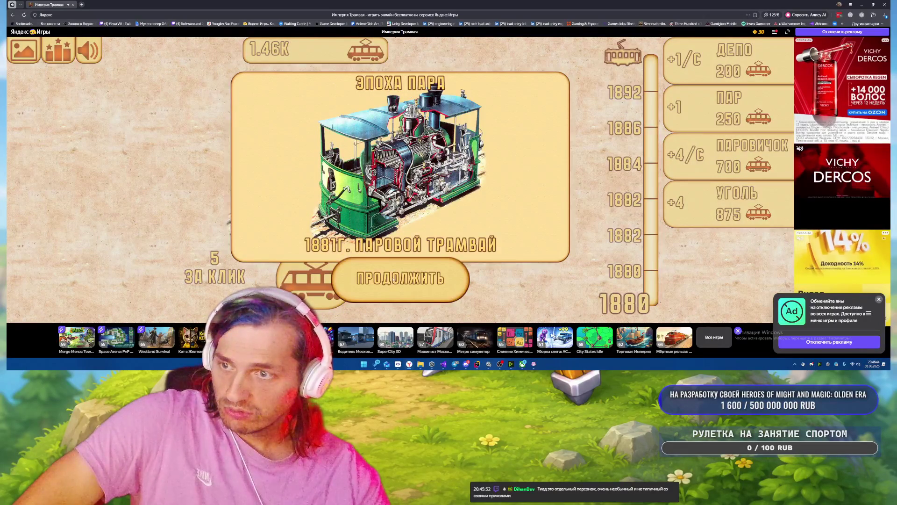
Dismiss the steam-era announcement and buy the Уголь upgrade plus Пар twice.
{"action": "left_click", "coordinate": [392, 279]}
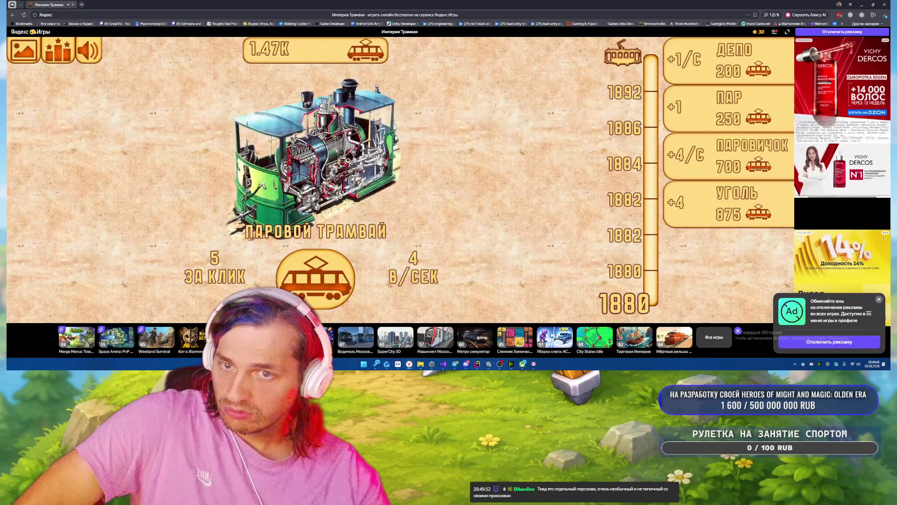
{"action": "left_click", "coordinate": [731, 202]}
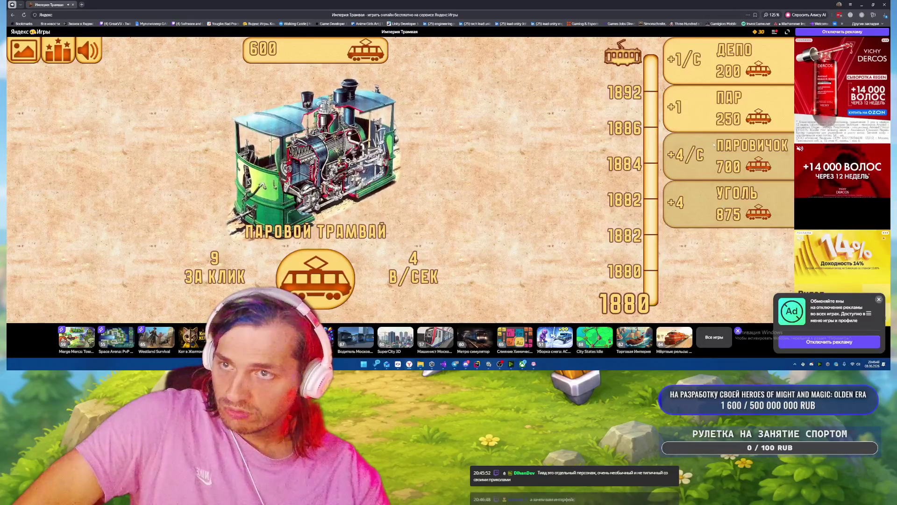
{"action": "left_click", "coordinate": [729, 108]}
{"action": "left_click", "coordinate": [729, 109]}
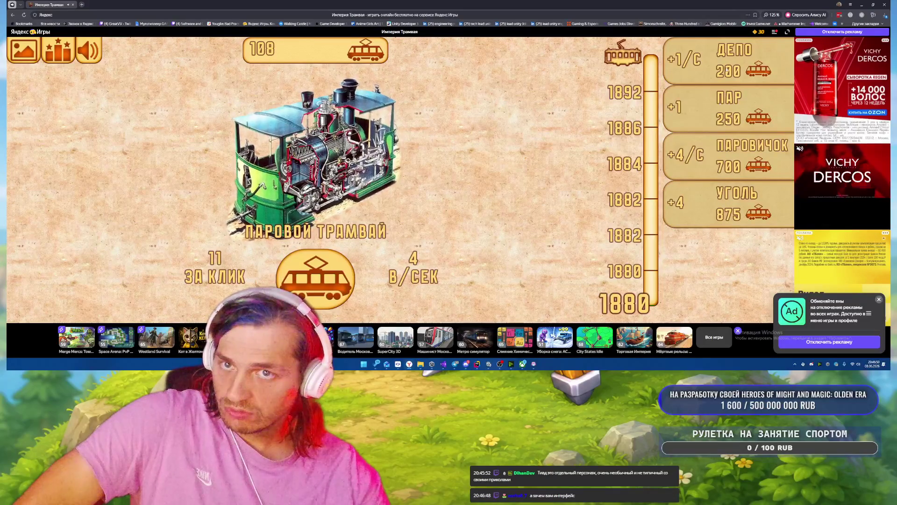
Tap the tram to earn trams, close the ad, and buy another Уголь upgrade.
{"action": "left_click", "coordinate": [329, 279]}
{"action": "left_click", "coordinate": [330, 280]}
{"action": "left_click", "coordinate": [330, 281]}
{"action": "left_click", "coordinate": [331, 284]}
{"action": "left_click", "coordinate": [332, 287]}
{"action": "left_click", "coordinate": [333, 289]}
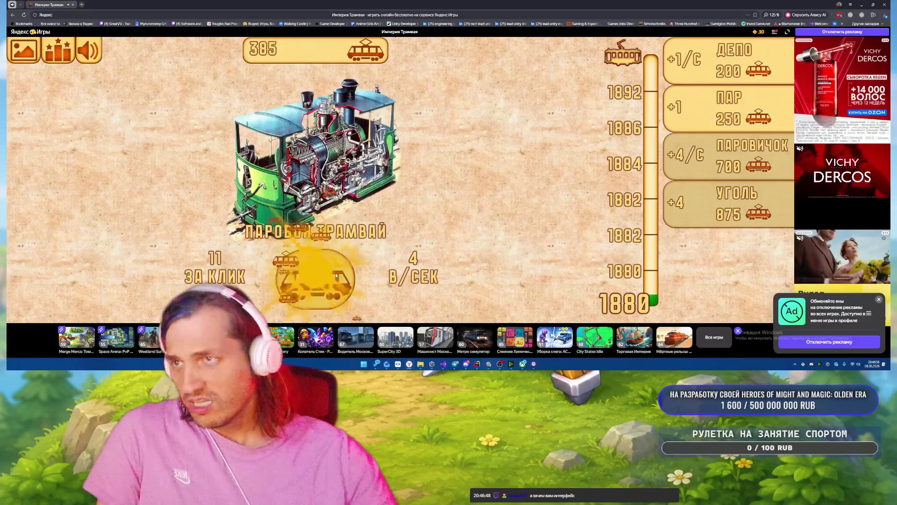
{"action": "left_click", "coordinate": [335, 276]}
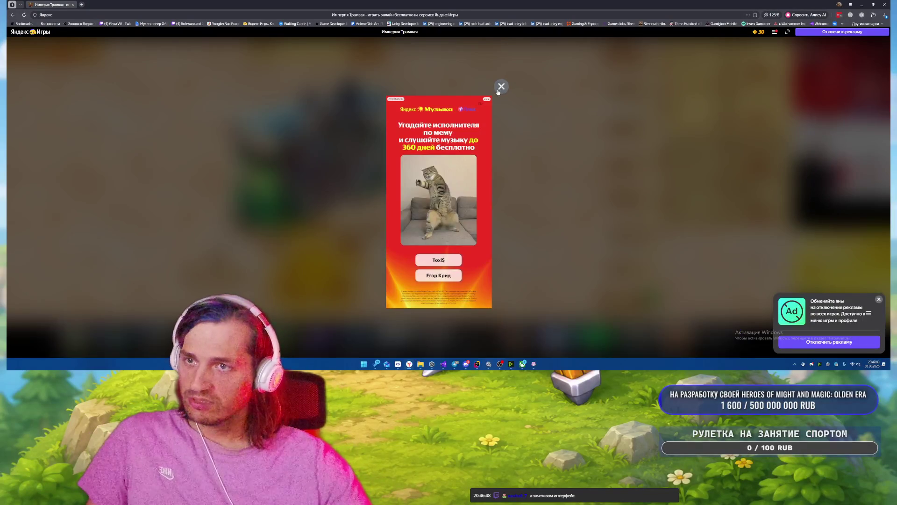
{"action": "left_click", "coordinate": [500, 88]}
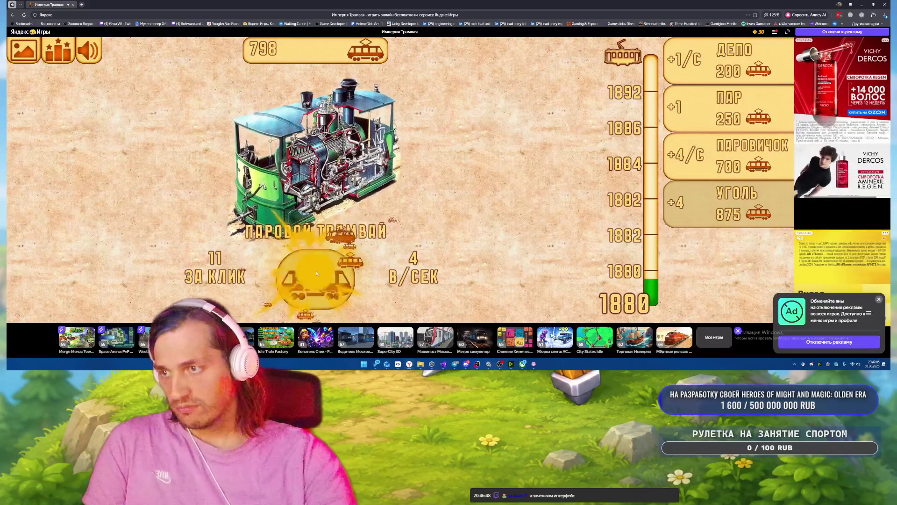
{"action": "left_click", "coordinate": [317, 273]}
{"action": "left_click", "coordinate": [317, 273]}
{"action": "left_click", "coordinate": [316, 273]}
{"action": "left_click", "coordinate": [317, 273]}
{"action": "left_click", "coordinate": [316, 273]}
{"action": "left_click", "coordinate": [317, 273]}
{"action": "left_click", "coordinate": [316, 273]}
{"action": "left_click", "coordinate": [317, 274]}
{"action": "left_click", "coordinate": [317, 273]}
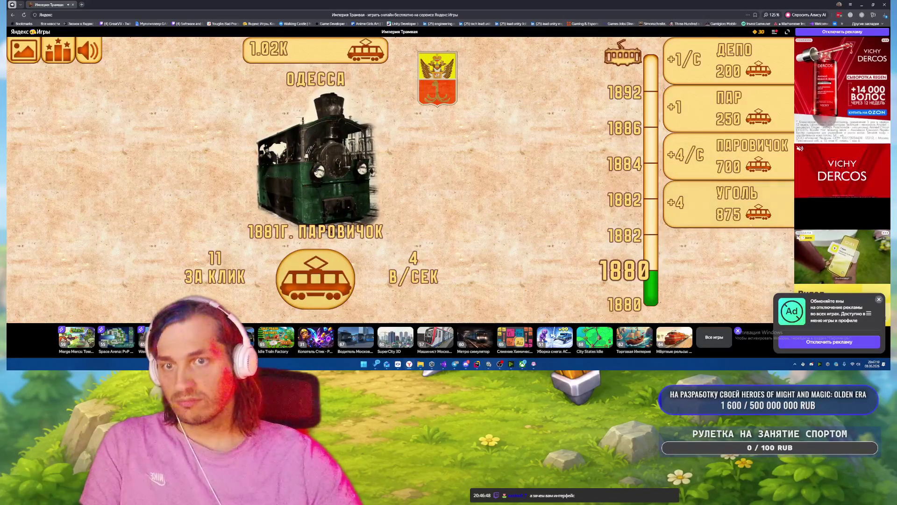
{"action": "left_click", "coordinate": [721, 208]}
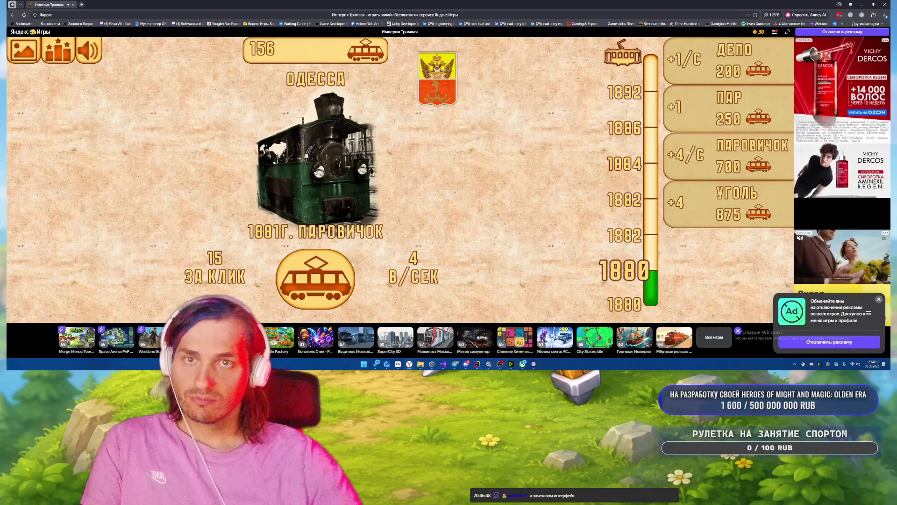
Earn a few more trams and buy the Депо upgrade for +1 per second.
{"action": "left_click", "coordinate": [333, 276]}
{"action": "left_click", "coordinate": [333, 276]}
{"action": "left_click", "coordinate": [332, 276]}
{"action": "left_click", "coordinate": [333, 277]}
{"action": "left_click", "coordinate": [333, 277]}
{"action": "left_click", "coordinate": [332, 276]}
{"action": "left_click", "coordinate": [332, 276]}
{"action": "left_click", "coordinate": [333, 277]}
{"action": "left_click", "coordinate": [723, 75]}
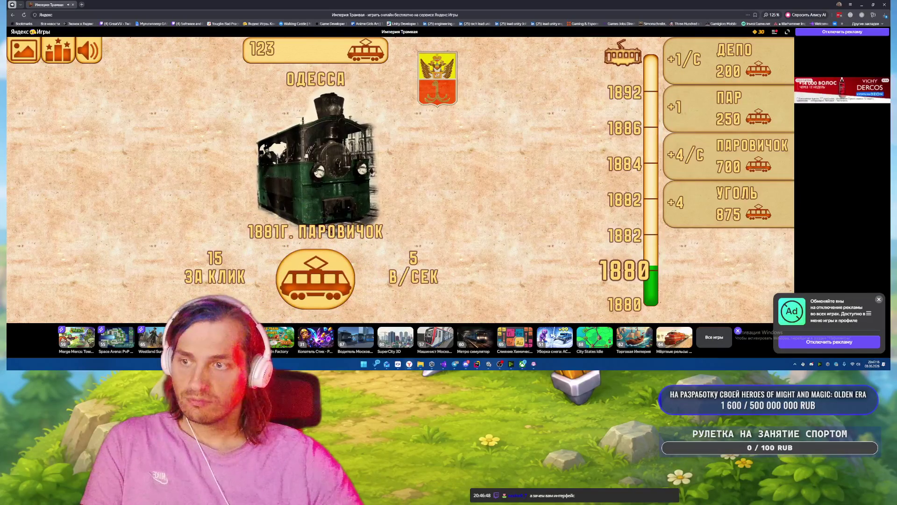
Keep tapping for trams, then buy the Паровичок upgrade for more per second.
{"action": "left_click", "coordinate": [341, 284]}
{"action": "left_click", "coordinate": [341, 283]}
{"action": "left_click", "coordinate": [339, 283]}
{"action": "left_click", "coordinate": [339, 283]}
{"action": "left_click", "coordinate": [336, 281]}
{"action": "left_click", "coordinate": [337, 281]}
{"action": "left_click", "coordinate": [332, 280]}
{"action": "left_click", "coordinate": [333, 279]}
{"action": "left_click", "coordinate": [332, 278]}
{"action": "left_click", "coordinate": [332, 278]}
{"action": "left_click", "coordinate": [332, 277]}
{"action": "left_click", "coordinate": [333, 276]}
{"action": "left_click", "coordinate": [333, 275]}
{"action": "left_click", "coordinate": [333, 275]}
{"action": "left_click", "coordinate": [333, 273]}
{"action": "left_click", "coordinate": [333, 273]}
{"action": "left_click", "coordinate": [333, 272]}
{"action": "left_click", "coordinate": [333, 272]}
{"action": "left_click", "coordinate": [333, 273]}
{"action": "left_click", "coordinate": [333, 271]}
{"action": "left_click", "coordinate": [334, 270]}
{"action": "left_click", "coordinate": [333, 270]}
{"action": "left_click", "coordinate": [333, 270]}
{"action": "left_click", "coordinate": [333, 270]}
{"action": "left_click", "coordinate": [333, 269]}
{"action": "left_click", "coordinate": [333, 268]}
{"action": "left_click", "coordinate": [333, 267]}
{"action": "left_click", "coordinate": [334, 268]}
{"action": "left_click", "coordinate": [334, 268]}
{"action": "left_click", "coordinate": [333, 267]}
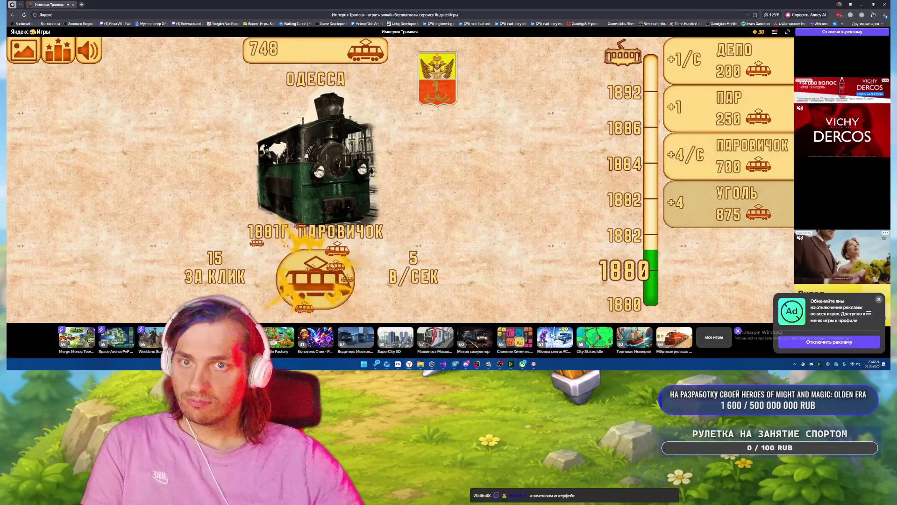
{"action": "left_click", "coordinate": [744, 153]}
Keep earning trams toward 1882 Санкт-Петербург, then close the browser.
{"action": "left_click", "coordinate": [341, 276]}
{"action": "left_click", "coordinate": [341, 276]}
{"action": "left_click", "coordinate": [341, 277]}
{"action": "left_click", "coordinate": [341, 276]}
{"action": "left_click", "coordinate": [341, 276]}
{"action": "left_click", "coordinate": [342, 277]}
{"action": "left_click", "coordinate": [340, 276]}
{"action": "left_click", "coordinate": [340, 277]}
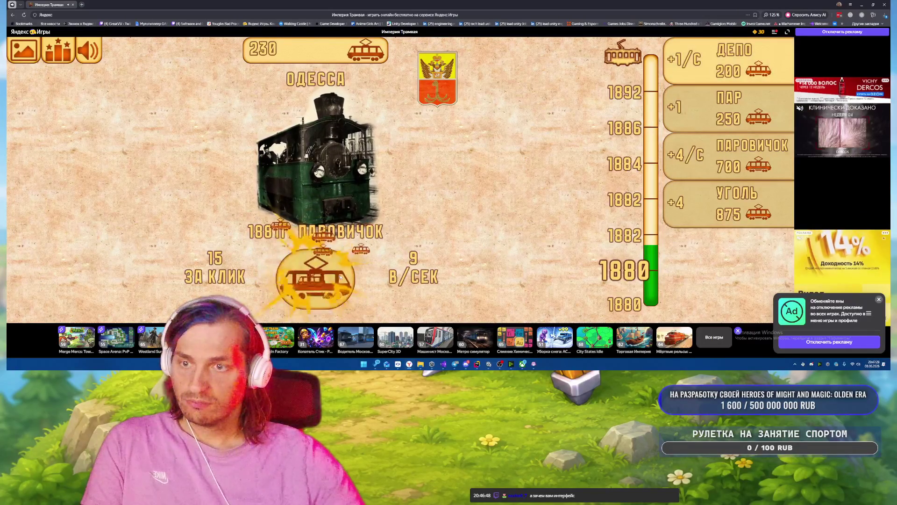
{"action": "left_click", "coordinate": [341, 276]}
{"action": "left_click", "coordinate": [342, 276]}
{"action": "left_click", "coordinate": [343, 276]}
{"action": "left_click", "coordinate": [344, 276]}
{"action": "left_click", "coordinate": [345, 276]}
{"action": "left_click", "coordinate": [346, 275]}
{"action": "left_click", "coordinate": [347, 275]}
{"action": "left_click", "coordinate": [347, 276]}
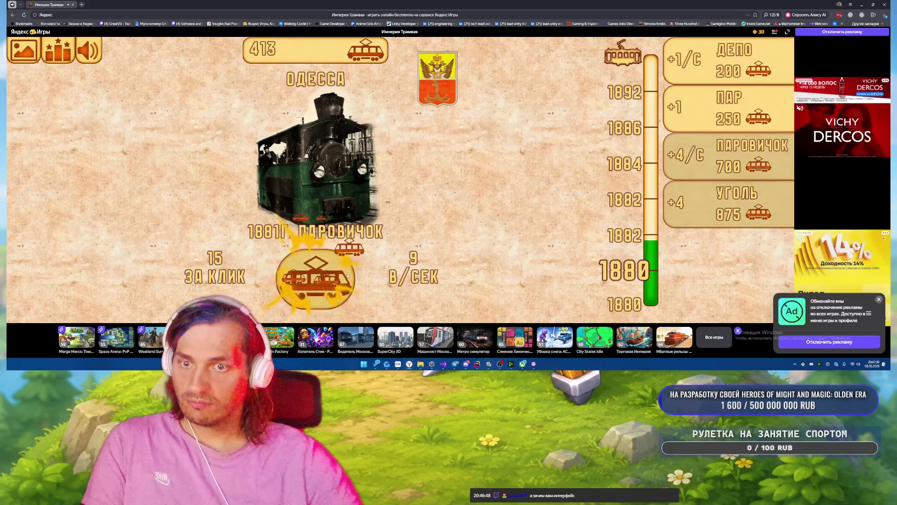
{"action": "left_click", "coordinate": [347, 276]}
{"action": "left_click", "coordinate": [347, 275]}
{"action": "left_click", "coordinate": [347, 276]}
{"action": "left_click", "coordinate": [347, 276]}
{"action": "left_click", "coordinate": [347, 276]}
{"action": "left_click", "coordinate": [347, 276]}
{"action": "left_click", "coordinate": [348, 275]}
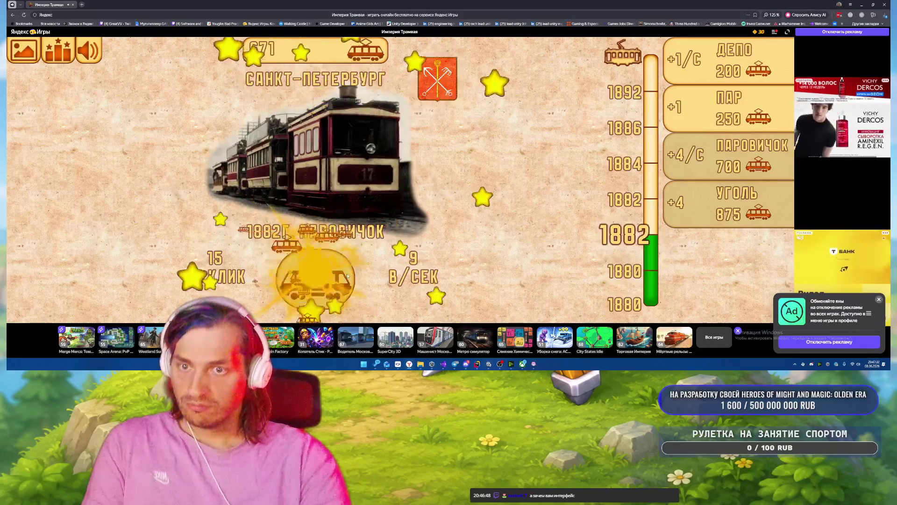
{"action": "left_click", "coordinate": [347, 276]}
{"action": "left_click", "coordinate": [348, 276]}
{"action": "left_click", "coordinate": [347, 275]}
{"action": "left_click", "coordinate": [348, 276]}
{"action": "left_click", "coordinate": [347, 276]}
{"action": "left_click", "coordinate": [347, 276]}
{"action": "left_click", "coordinate": [347, 276]}
{"action": "left_click", "coordinate": [347, 276]}
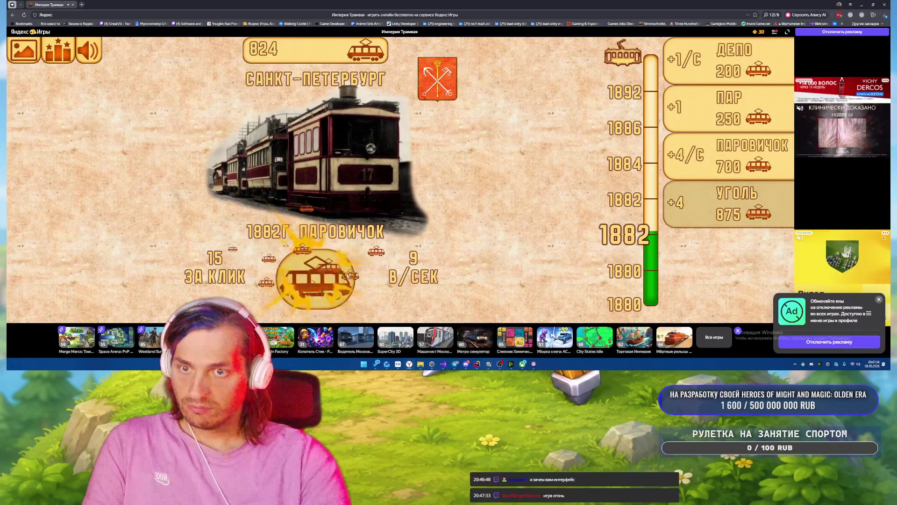
{"action": "left_click", "coordinate": [347, 276]}
{"action": "left_click", "coordinate": [347, 276]}
{"action": "left_click", "coordinate": [347, 275]}
{"action": "left_click", "coordinate": [347, 276]}
{"action": "left_click", "coordinate": [348, 275]}
{"action": "left_click", "coordinate": [347, 276]}
{"action": "left_click", "coordinate": [347, 275]}
{"action": "left_click", "coordinate": [347, 275]}
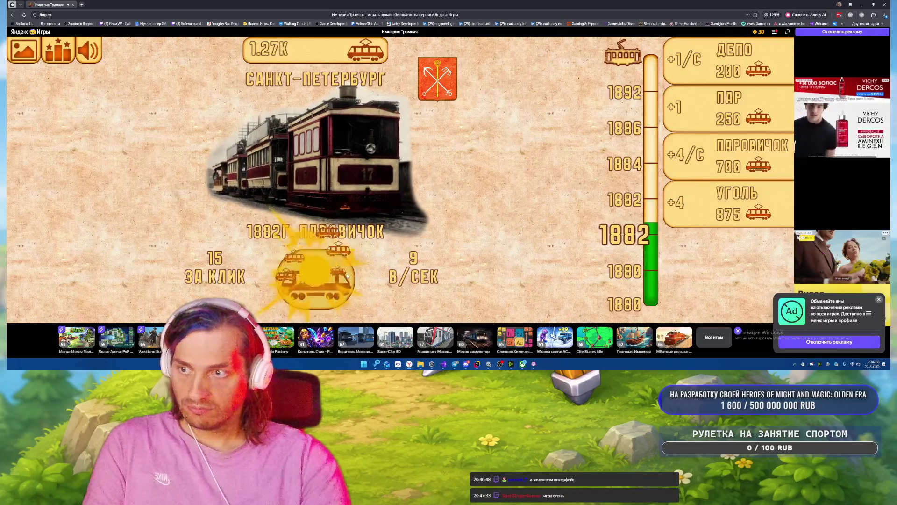
{"action": "left_click", "coordinate": [347, 276]}
{"action": "left_click", "coordinate": [347, 276]}
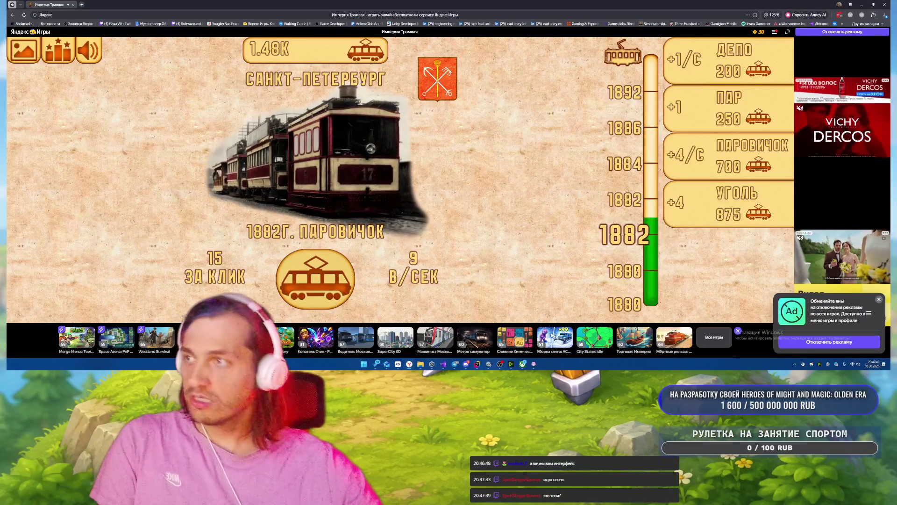
{"action": "left_click", "coordinate": [71, 4]}
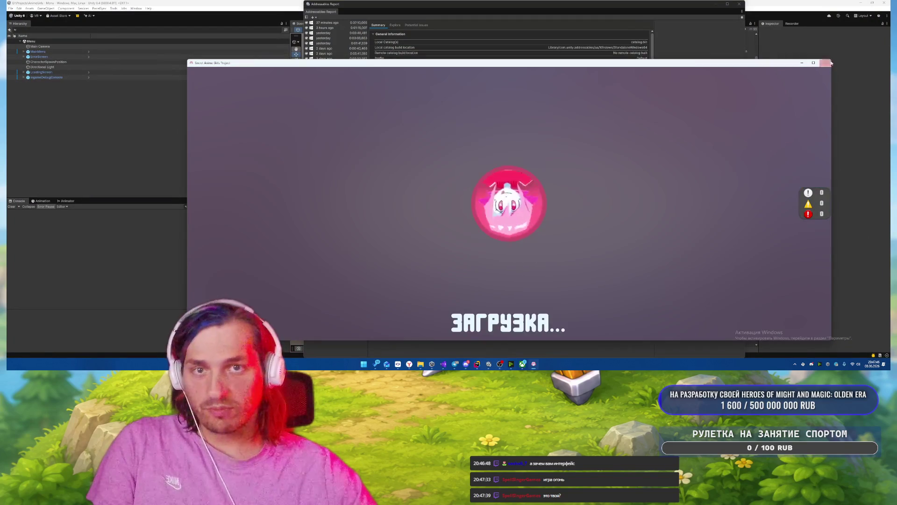
Close the stuck standalone build and the Addressables report, then start Play mode.
{"action": "left_click", "coordinate": [826, 64]}
{"action": "left_click", "coordinate": [739, 5]}
{"action": "left_click", "coordinate": [464, 15]}
Reposition the standalone build window, walk the character forward with W, and return to Unity.
{"action": "left_click", "coordinate": [535, 366]}
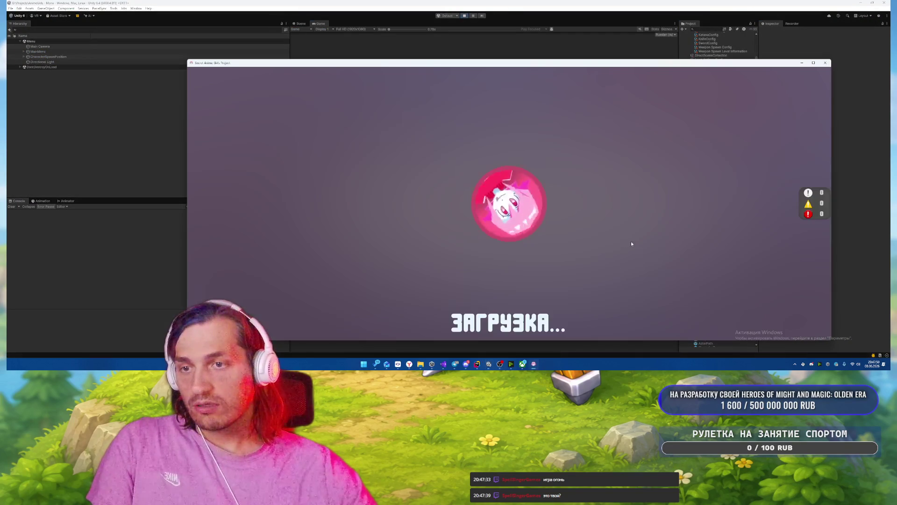
{"action": "mouse_move", "coordinate": [599, 65]}
{"action": "left_mouse_down"}
{"action": "mouse_move", "coordinate": [530, 127]}
{"action": "mouse_move", "coordinate": [525, 83]}
{"action": "left_mouse_up"}
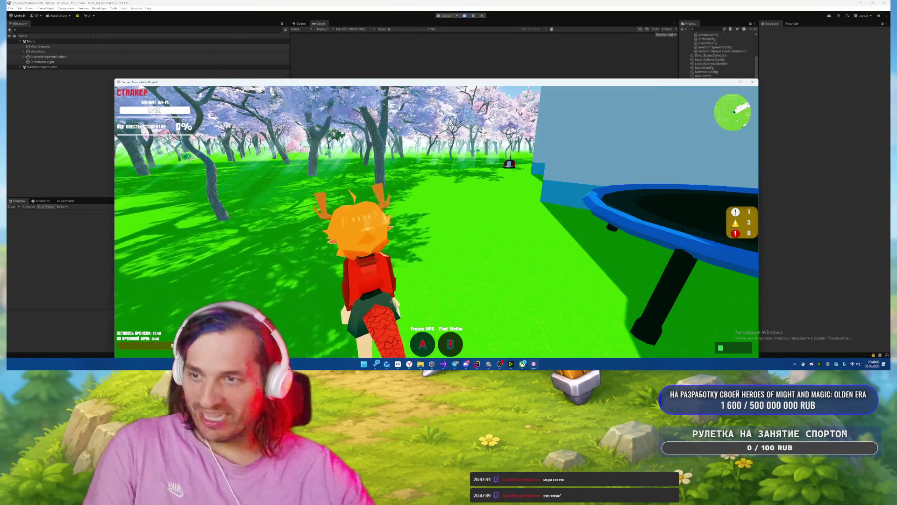
{"action": "key", "text": "w"}
{"action": "key", "text": "w"}
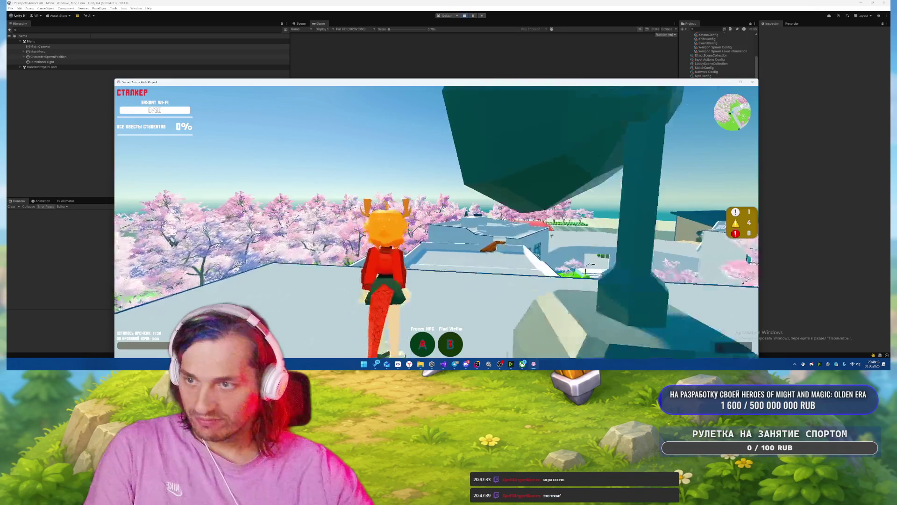
{"action": "key", "text": "alt+Tab"}
{"action": "left_click", "coordinate": [617, 277]}
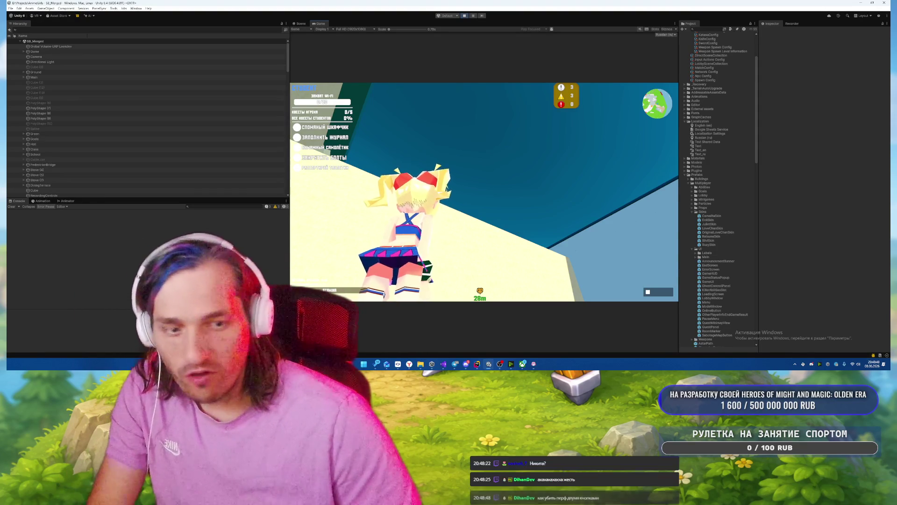
Pause and close the standalone game build with Esc and Alt+F4.
{"action": "key", "text": "alt+Tab"}
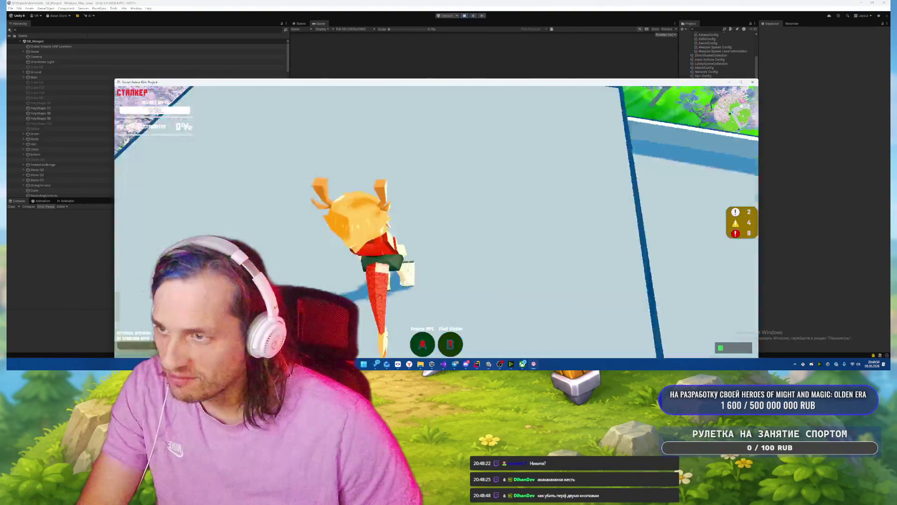
{"action": "key", "text": "Escape"}
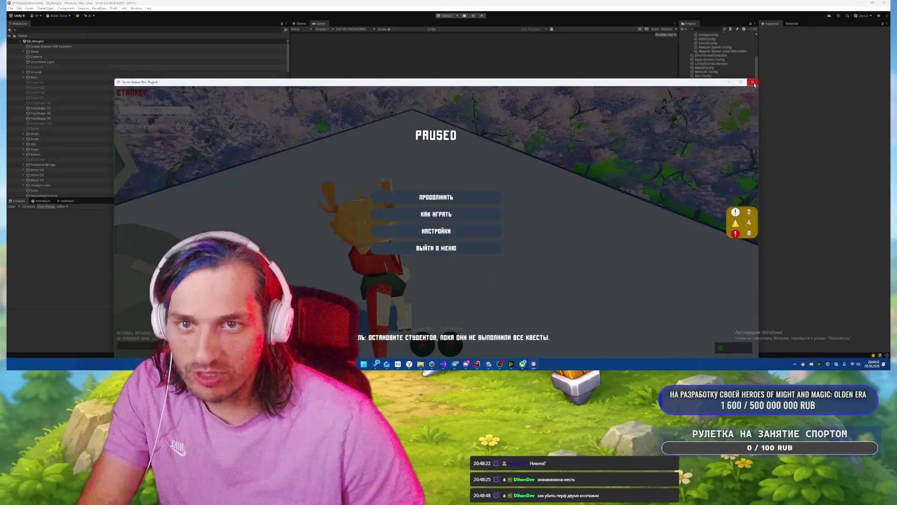
{"action": "key", "text": "alt+F4"}
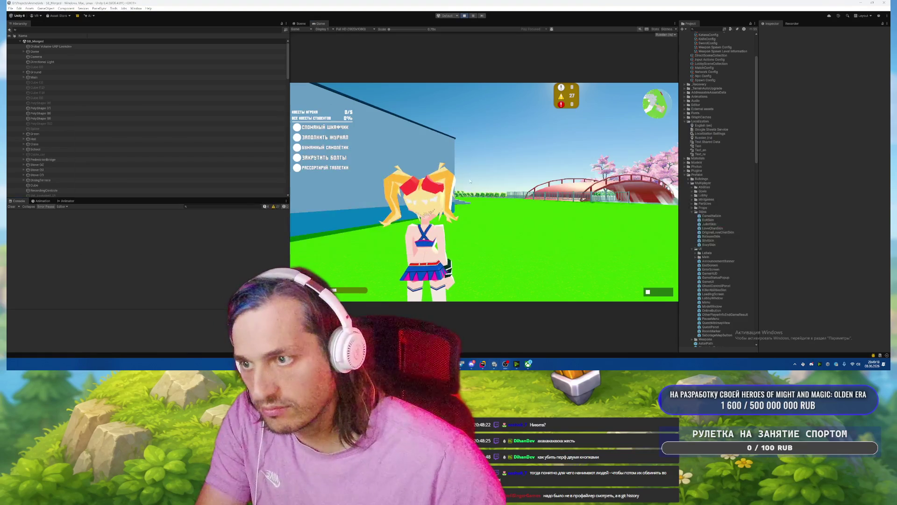
In the editor's game, toggle the students-and-killers scoreboard, then show the Scene view.
{"action": "key", "text": "Escape"}
{"action": "key", "text": "Tab"}
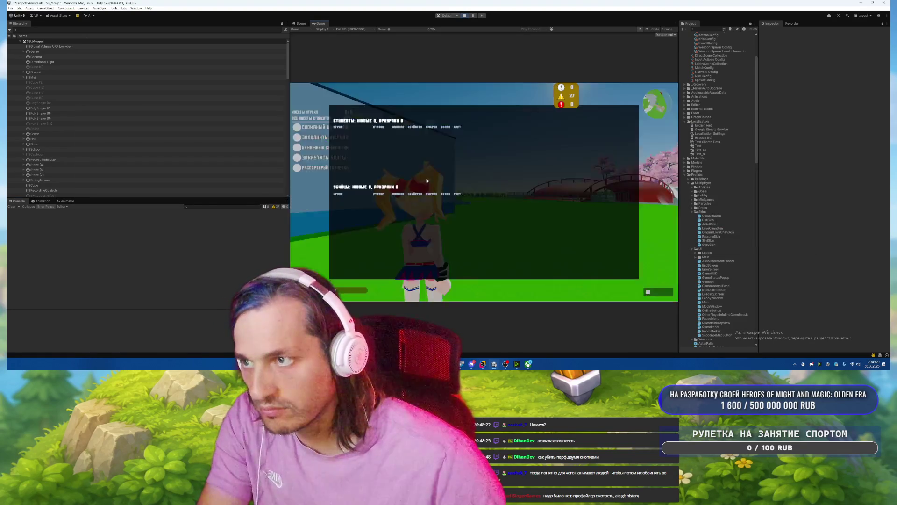
{"action": "key", "text": "Tab"}
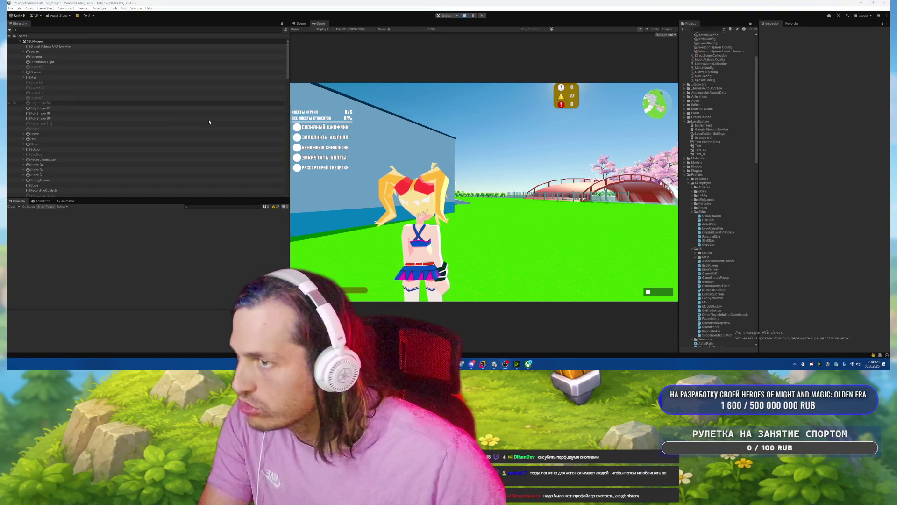
{"action": "left_click", "coordinate": [299, 23]}
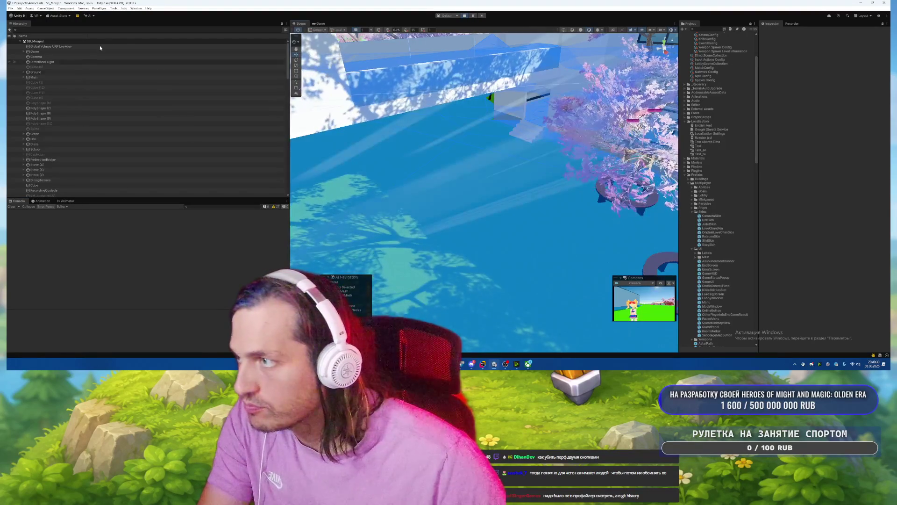
Filter the Hierarchy for 'playerph' and frame a PlayerPhoton(Clone) in the Scene view.
{"action": "left_click", "coordinate": [132, 30]}
{"action": "type", "text": "playerph"}
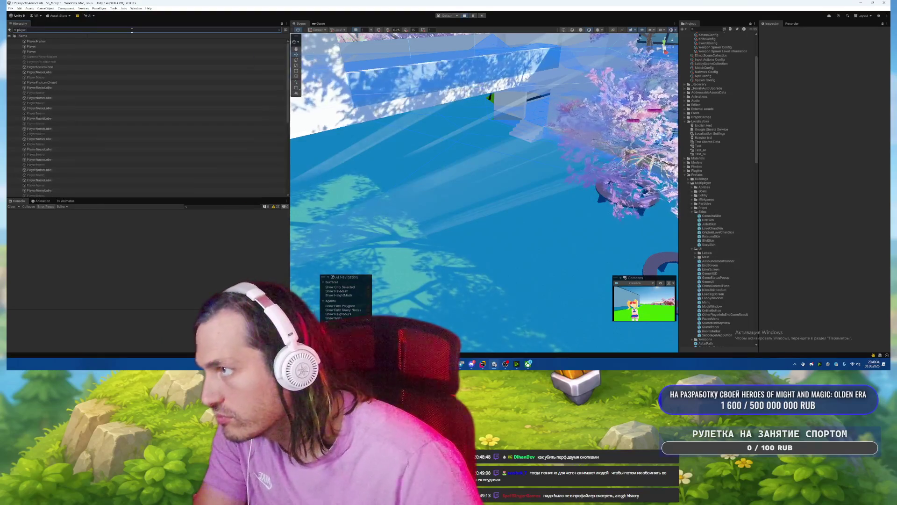
{"action": "left_click", "coordinate": [72, 47]}
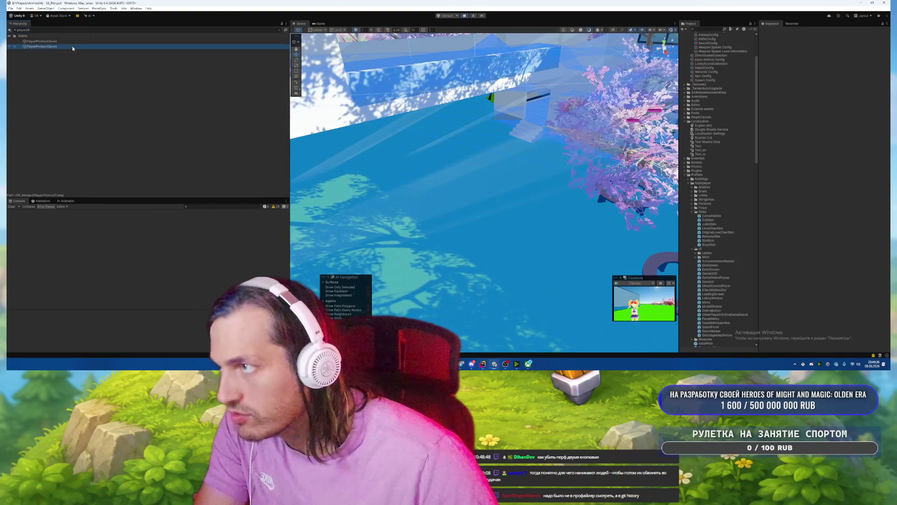
{"action": "left_click", "coordinate": [74, 42]}
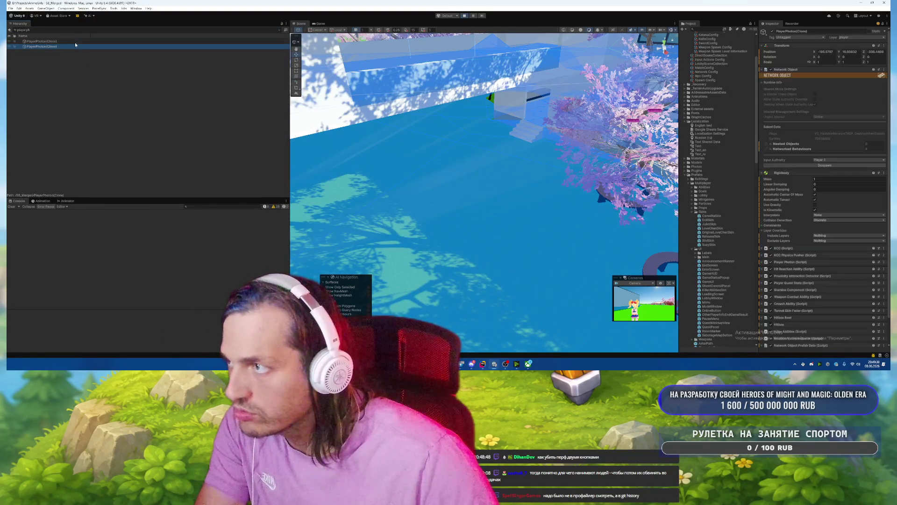
{"action": "key", "text": "f"}
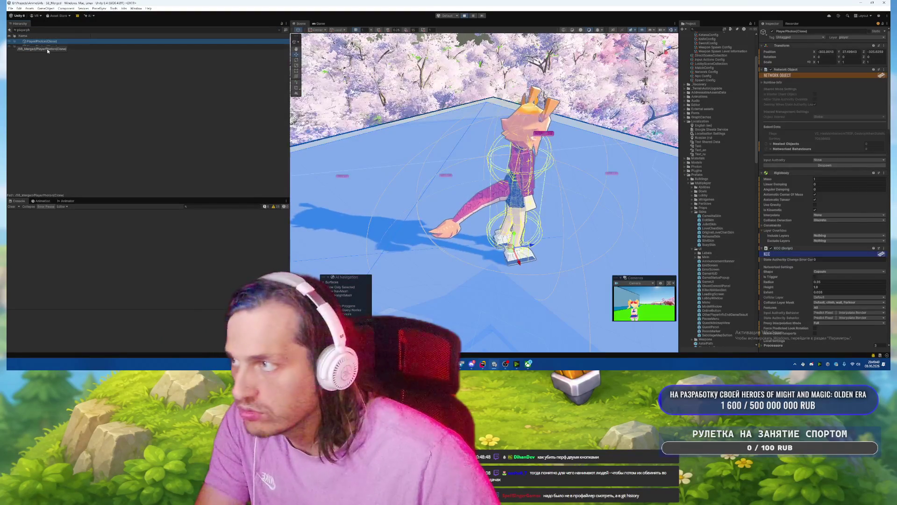
{"action": "left_click", "coordinate": [53, 49]}
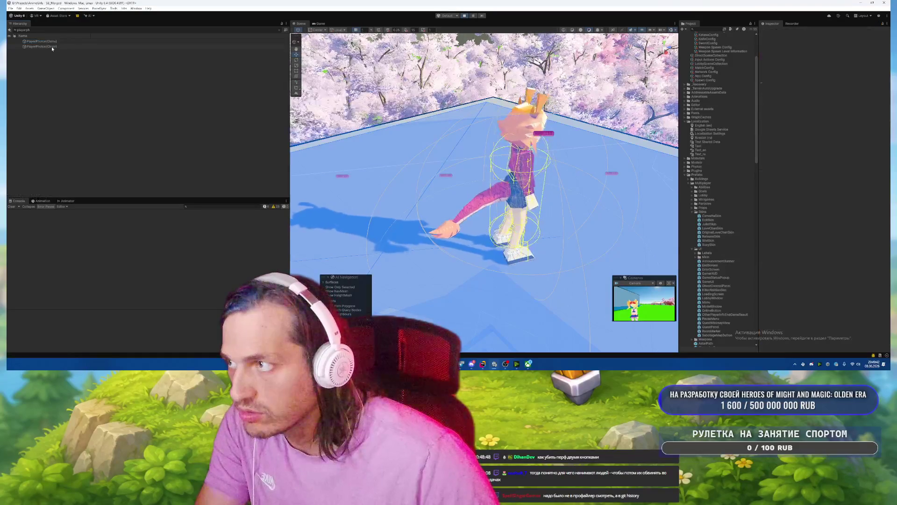
Dock the Game view beside the Scene view, pause, and inspect the second PlayerPhoton(Clone).
{"action": "left_click_drag", "start_coordinate": [320, 23], "coordinate": [613, 204]}
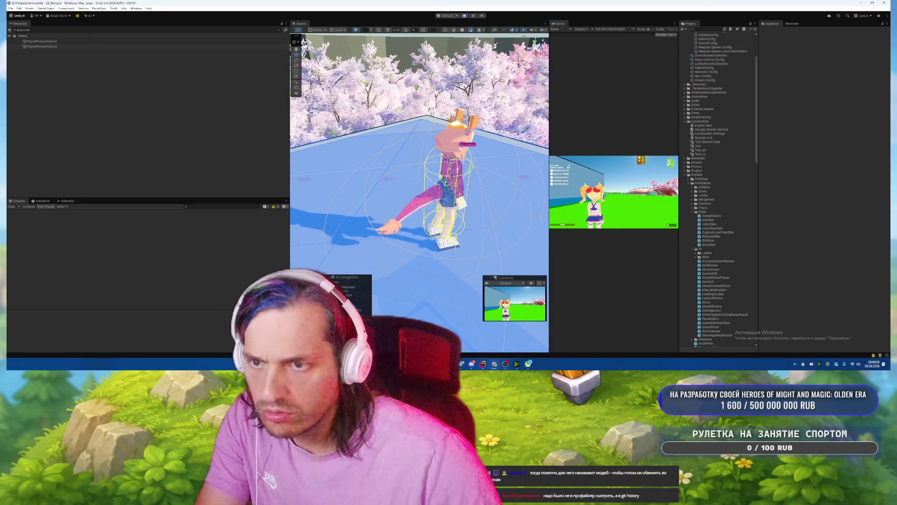
{"action": "key", "text": "Escape"}
{"action": "left_click", "coordinate": [52, 47]}
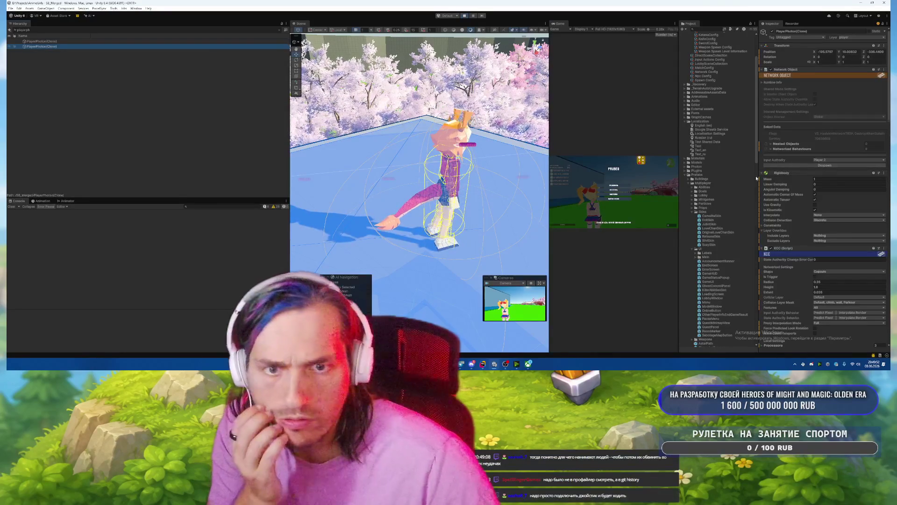
{"action": "scroll", "coordinate": [789, 196], "scroll_direction": "down", "scroll_amount": 1}
{"action": "scroll", "coordinate": [789, 196], "scroll_direction": "down", "scroll_amount": 3}
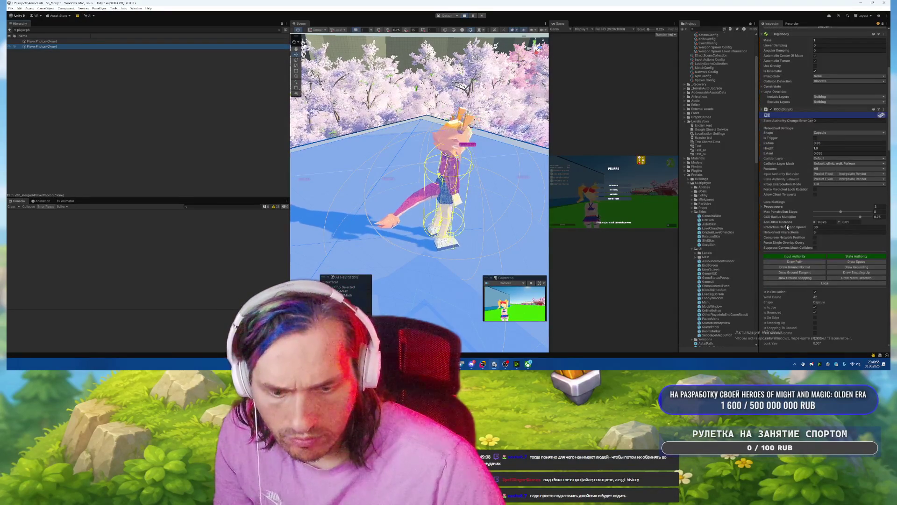
{"action": "mouse_move", "coordinate": [787, 226]}
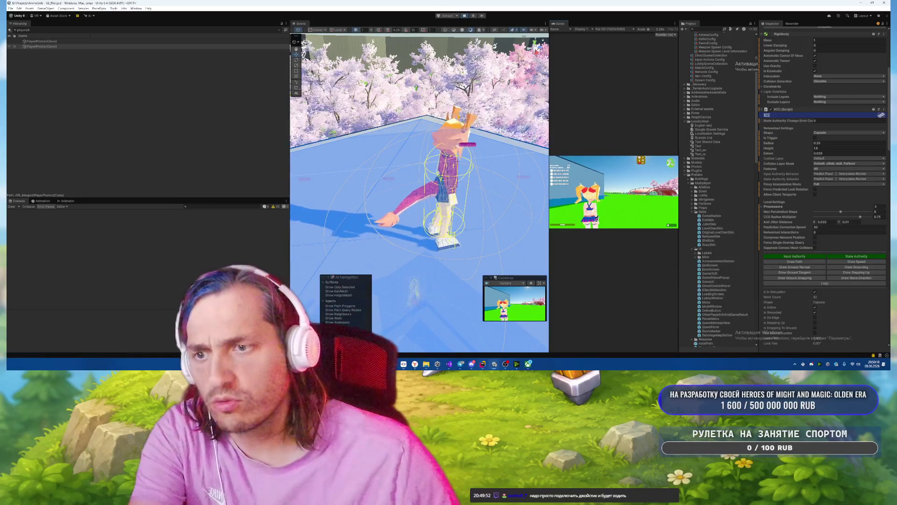
Select CamelliaSkin, pause the game with Esc, and scroll through the player clone's components.
{"action": "left_click", "coordinate": [711, 216]}
{"action": "left_click", "coordinate": [678, 228]}
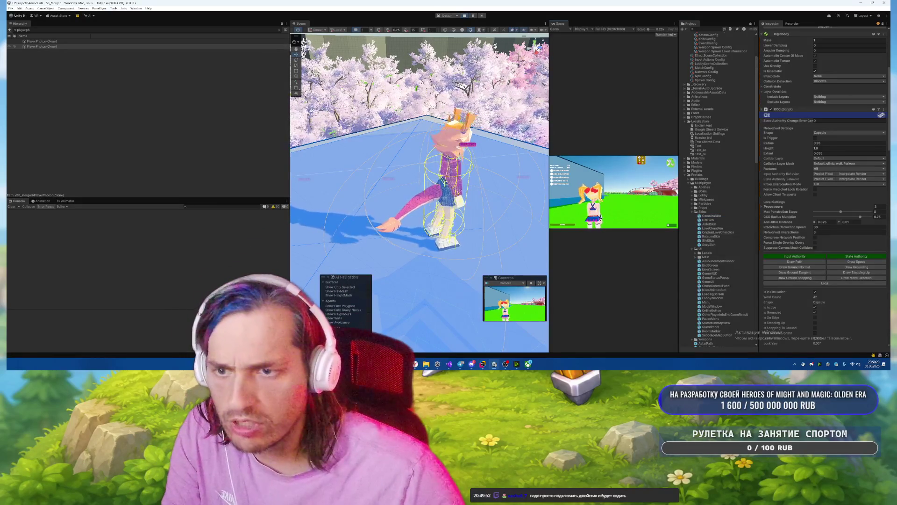
{"action": "key", "text": "Escape"}
{"action": "scroll", "coordinate": [805, 250], "scroll_direction": "down", "scroll_amount": 7}
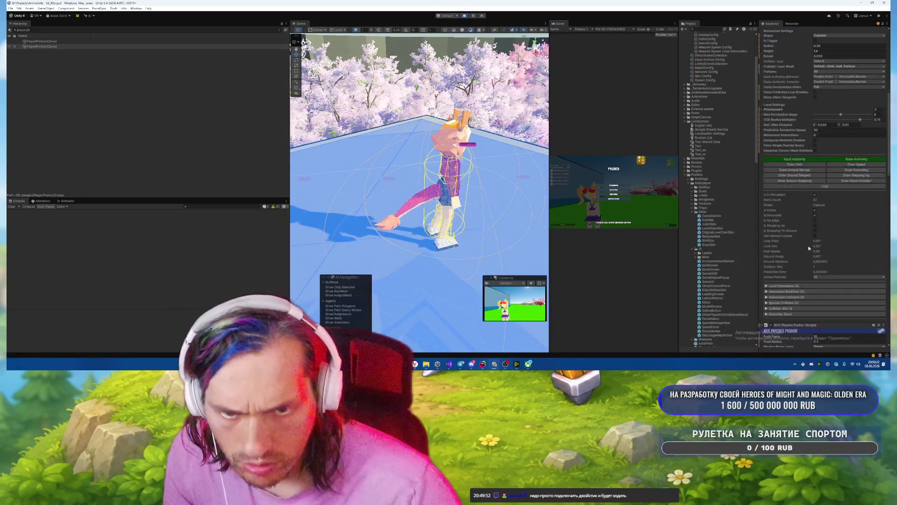
{"action": "scroll", "coordinate": [836, 213], "scroll_direction": "down", "scroll_amount": 15}
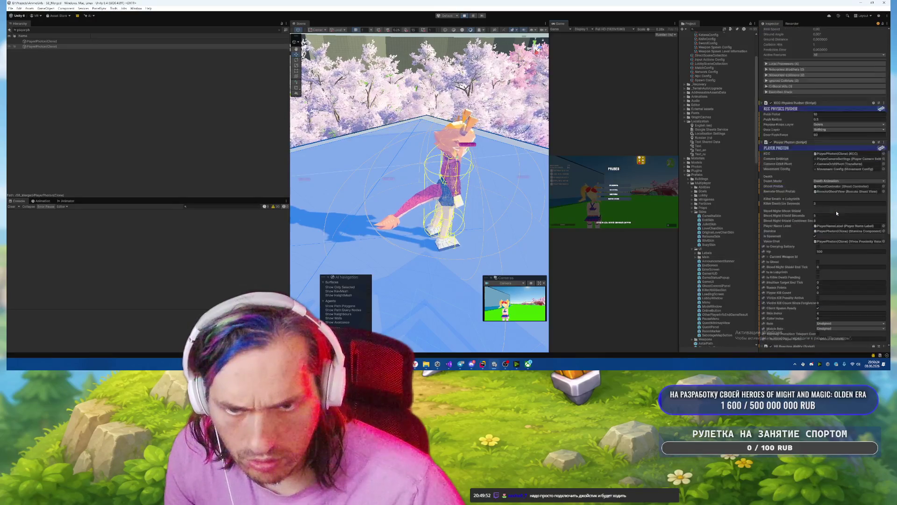
{"action": "scroll", "coordinate": [835, 209], "scroll_direction": "down", "scroll_amount": 9}
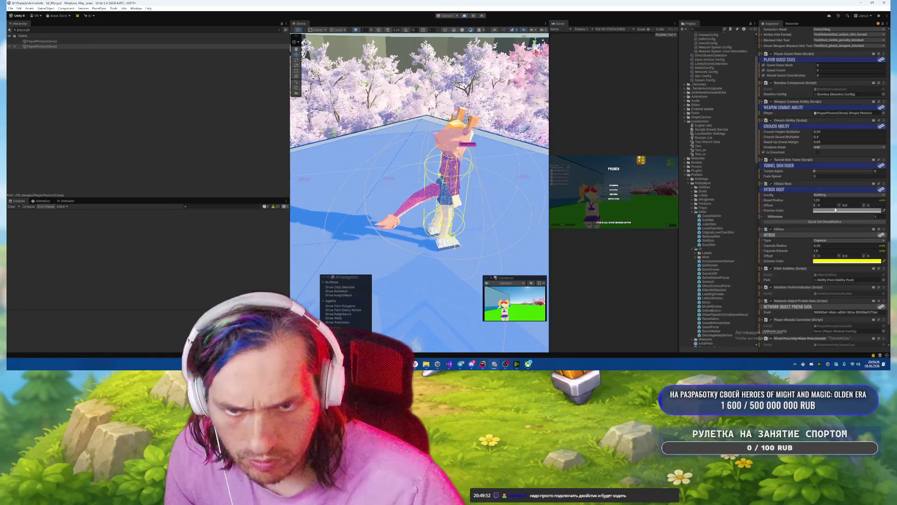
{"action": "scroll", "coordinate": [789, 318], "scroll_direction": "up", "scroll_amount": 20}
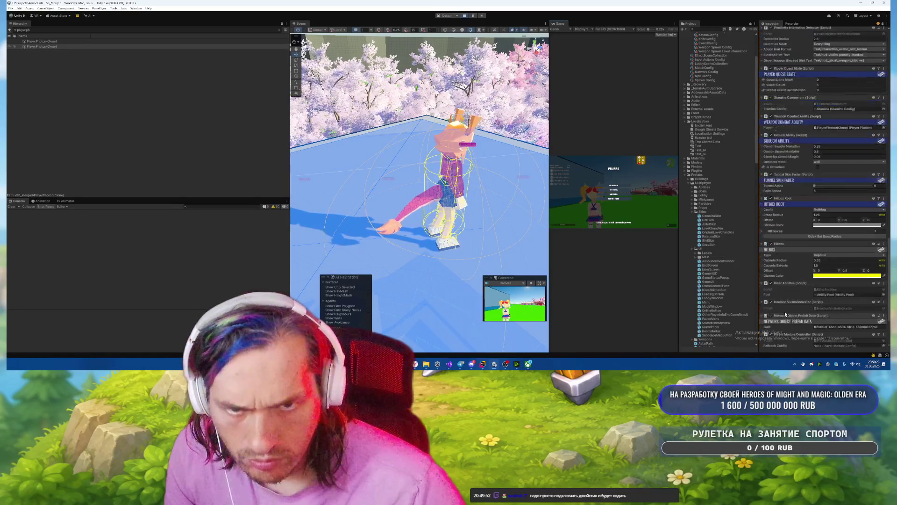
{"action": "scroll", "coordinate": [785, 314], "scroll_direction": "up", "scroll_amount": 3}
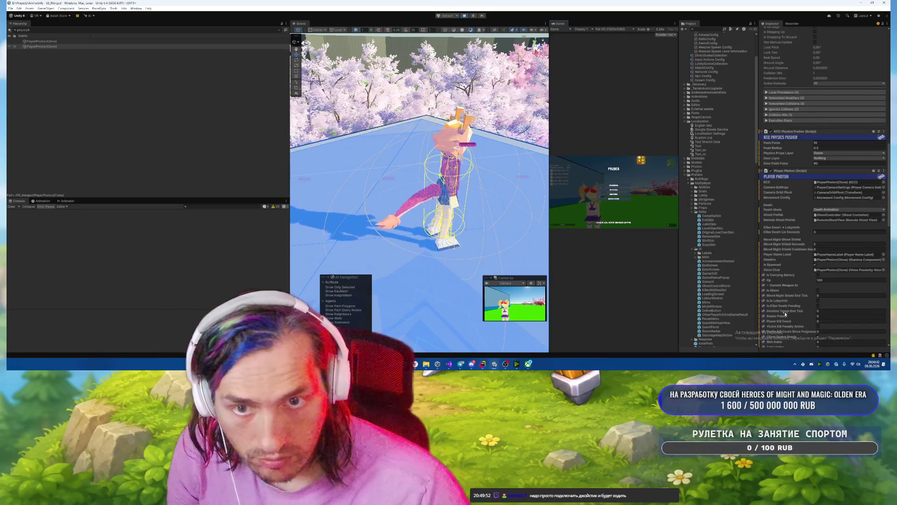
{"action": "scroll", "coordinate": [784, 312], "scroll_direction": "up", "scroll_amount": 3}
{"action": "scroll", "coordinate": [785, 314], "scroll_direction": "up", "scroll_amount": 3}
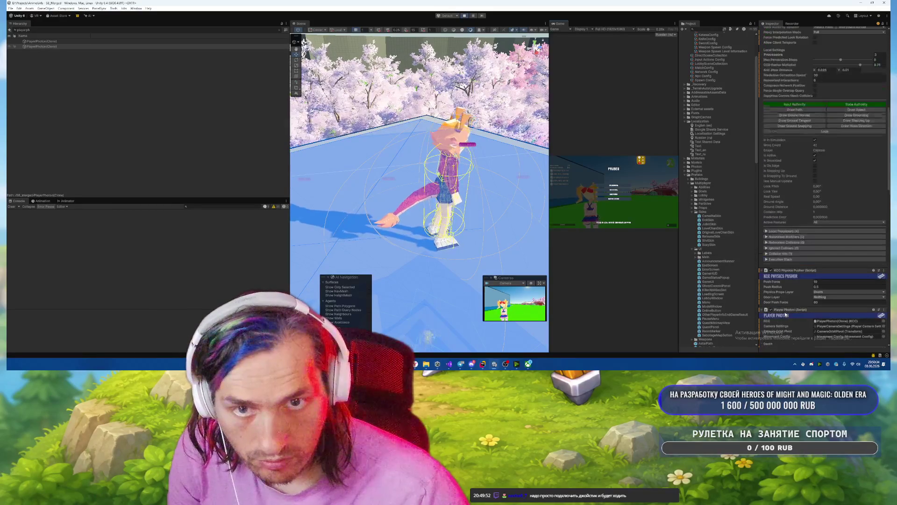
{"action": "scroll", "coordinate": [785, 315], "scroll_direction": "up", "scroll_amount": 3}
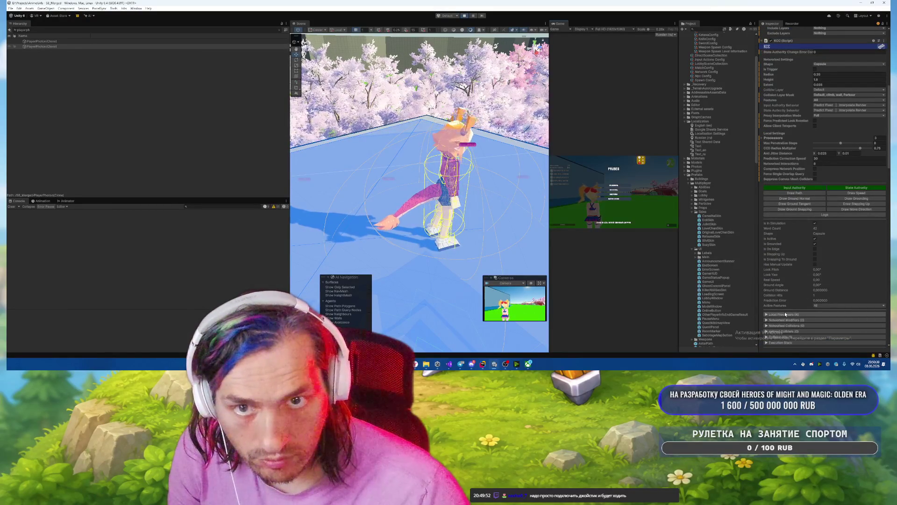
{"action": "scroll", "coordinate": [785, 314], "scroll_direction": "up", "scroll_amount": 9}
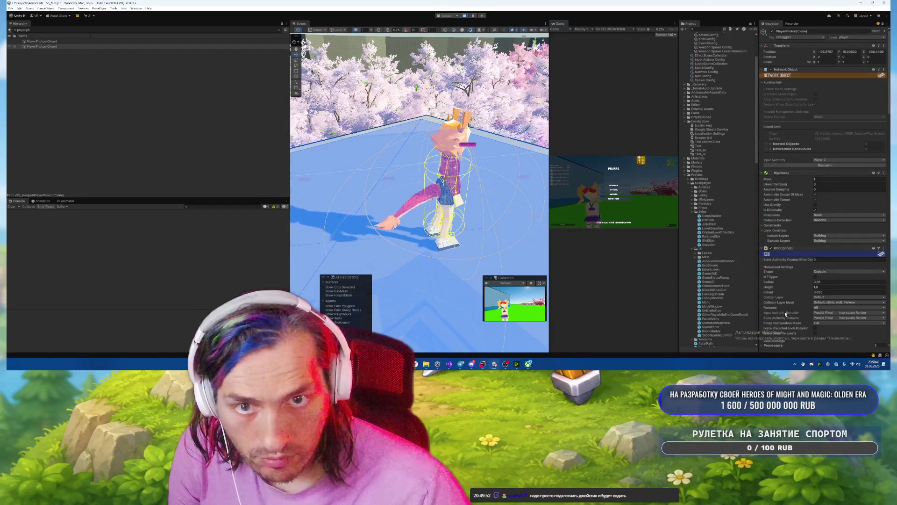
Keep Player 2 as Input Authority and resume play from the pause menu.
{"action": "left_click", "coordinate": [827, 161]}
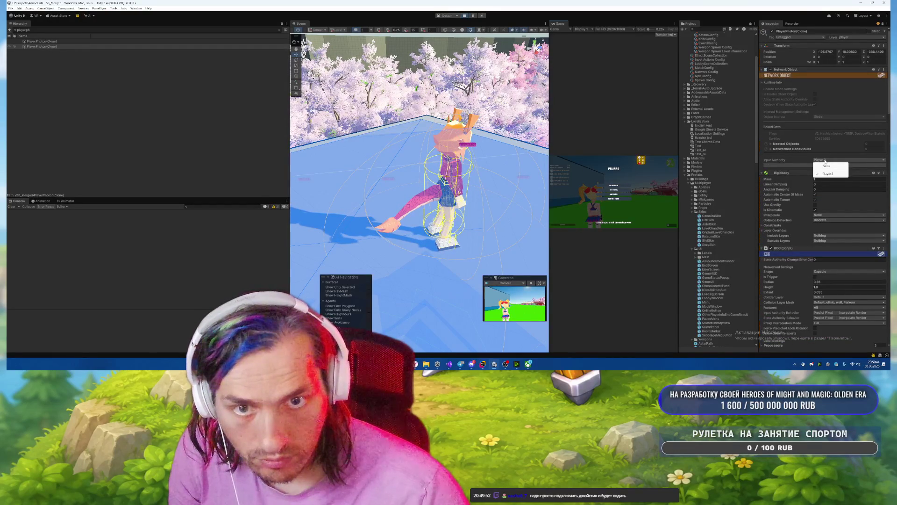
{"action": "left_click", "coordinate": [811, 160]}
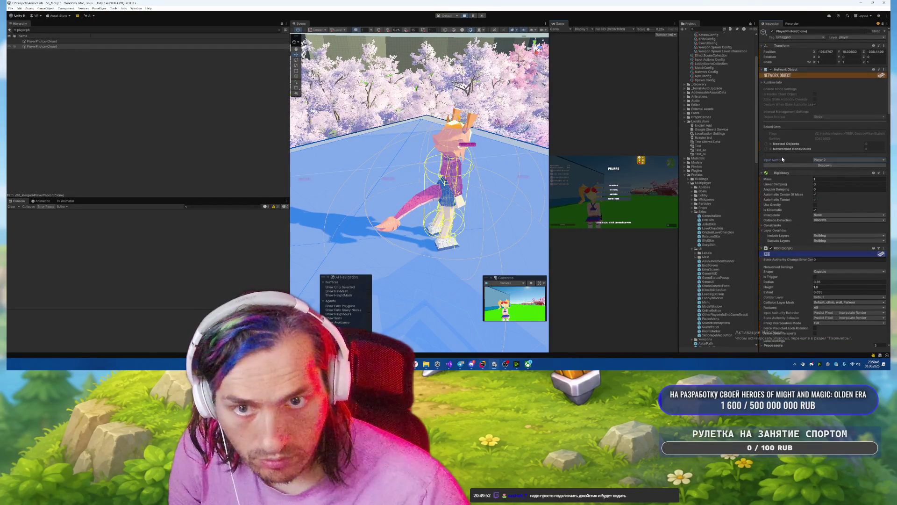
{"action": "left_click", "coordinate": [615, 186]}
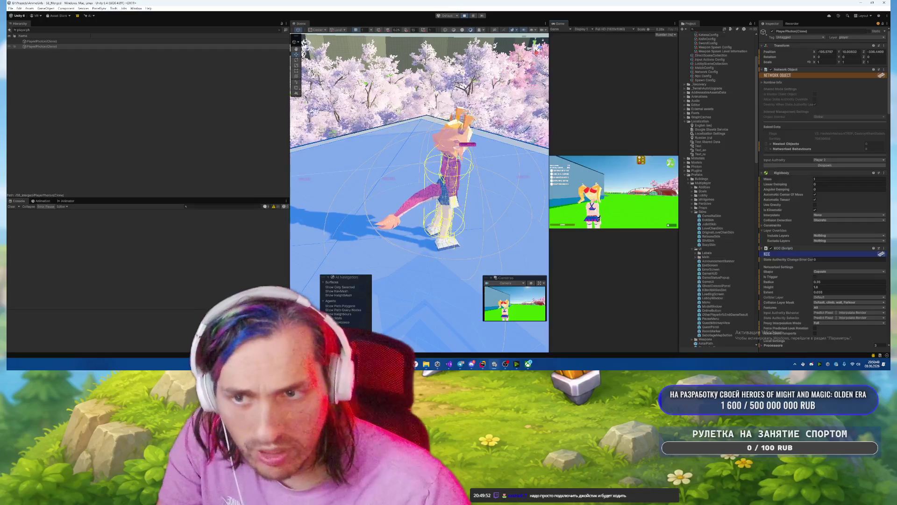
Search the Hierarchy for 'runner' and select NetworkRunner(Clone).
{"action": "left_click", "coordinate": [483, 364]}
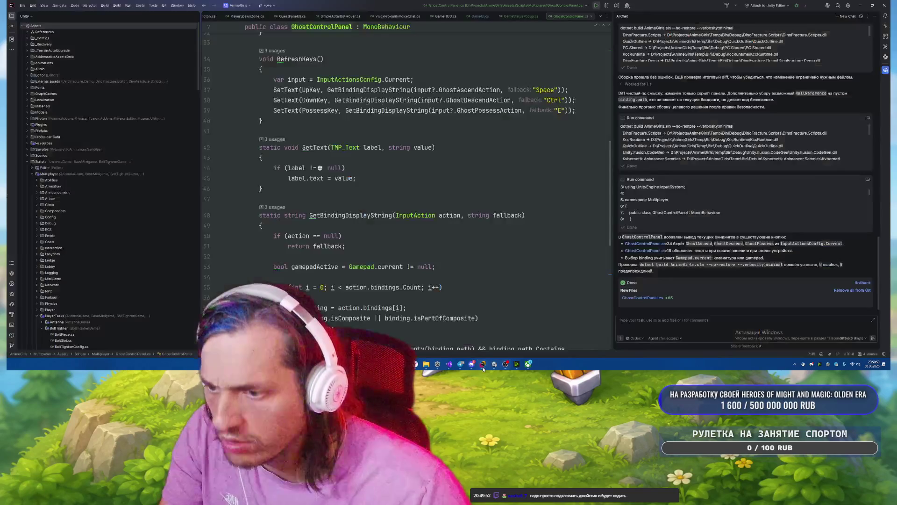
{"action": "key", "text": "alt+Tab"}
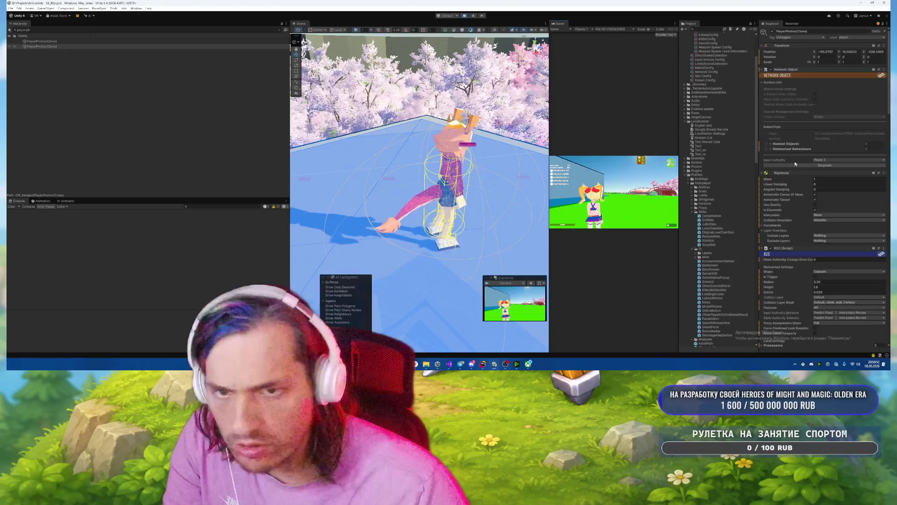
{"action": "scroll", "coordinate": [801, 274], "scroll_direction": "down", "scroll_amount": 5}
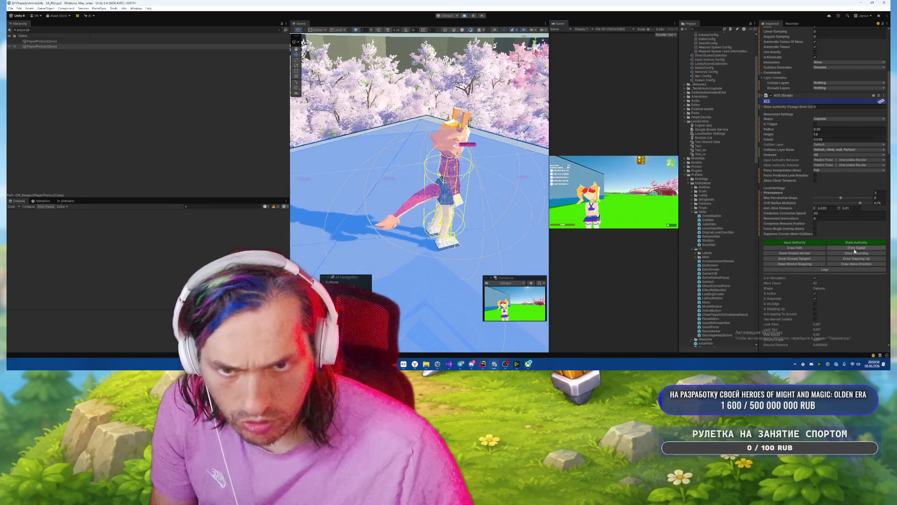
{"action": "scroll", "coordinate": [854, 249], "scroll_direction": "down", "scroll_amount": 7}
{"action": "scroll", "coordinate": [854, 240], "scroll_direction": "down", "scroll_amount": 5}
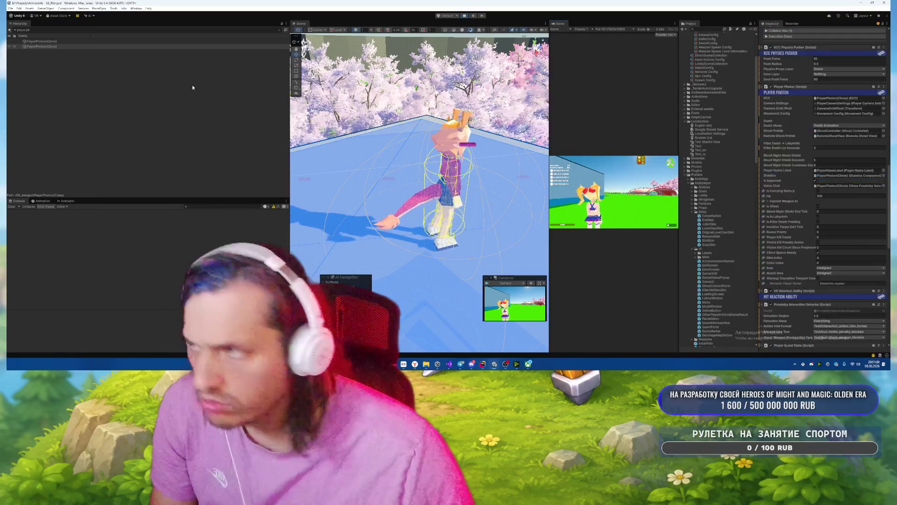
{"action": "key", "text": "BackSpace"}
{"action": "key", "text": "BackSpace"}
{"action": "key", "text": "BackSpace"}
{"action": "type", "text": "runner"}
{"action": "left_click", "coordinate": [58, 42]}
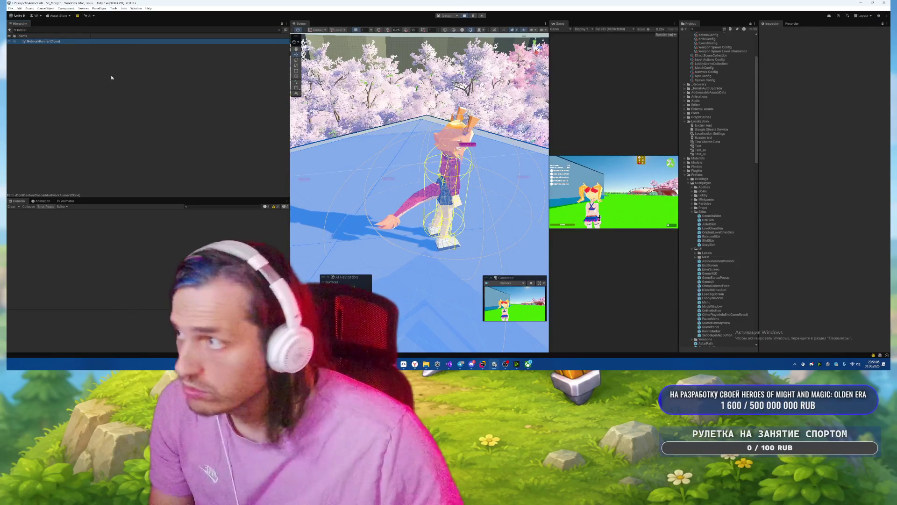
Inspect NetworkRunner(Clone)'s components, then switch to Rider showing GhostControlPanel.cs.
{"action": "left_click", "coordinate": [75, 42]}
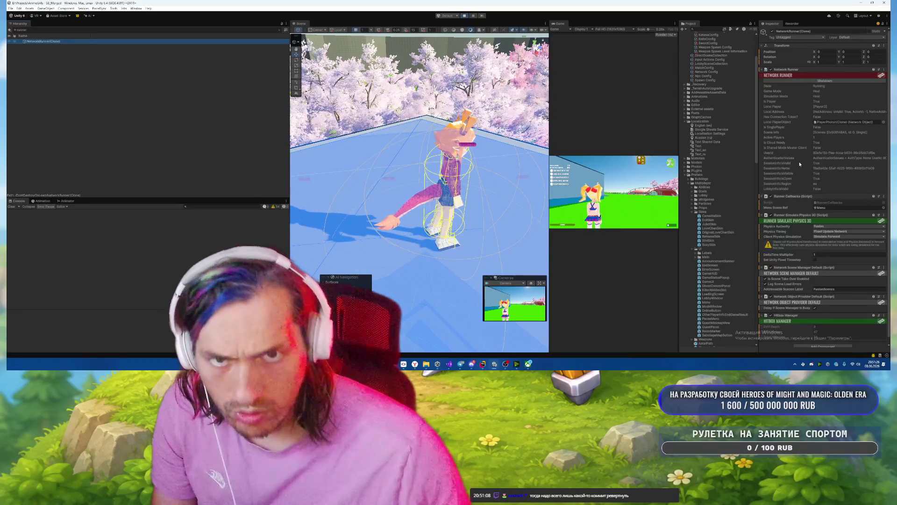
{"action": "left_click", "coordinate": [483, 364]}
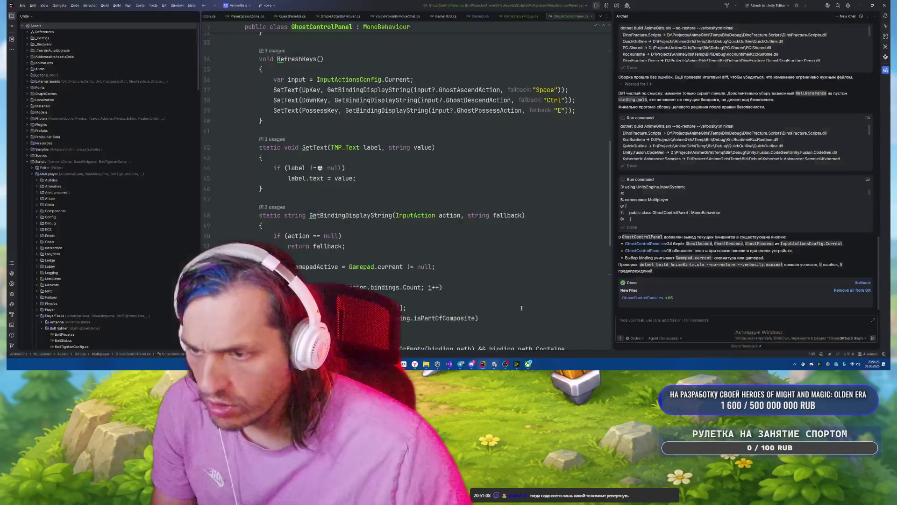
Open InputActionsConfig.cs via Search Everywhere and jump to PlayerMoveAction's usage in PlayerPhoton.cs.
{"action": "key", "text": "shift"}
{"action": "key", "text": "shift"}
{"action": "type", "text": "Gas"}
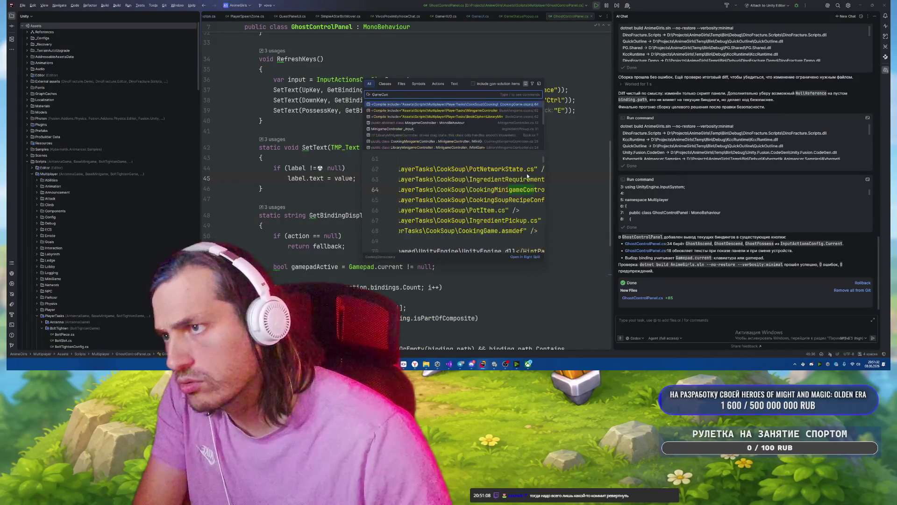
{"action": "key", "text": "BackSpace"}
{"action": "key", "text": "BackSpace"}
{"action": "key", "text": "BackSpace"}
{"action": "type", "text": "I"}
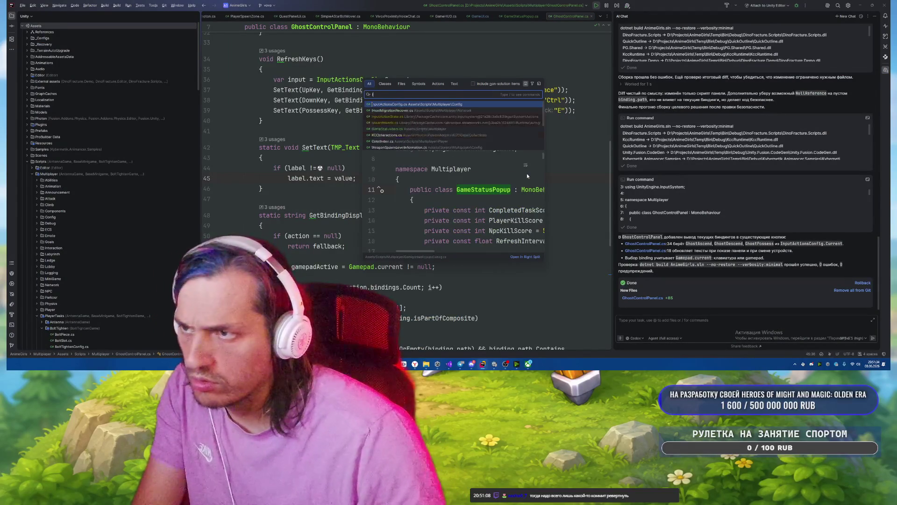
{"action": "type", "text": "nput"}
{"action": "key", "text": "Return"}
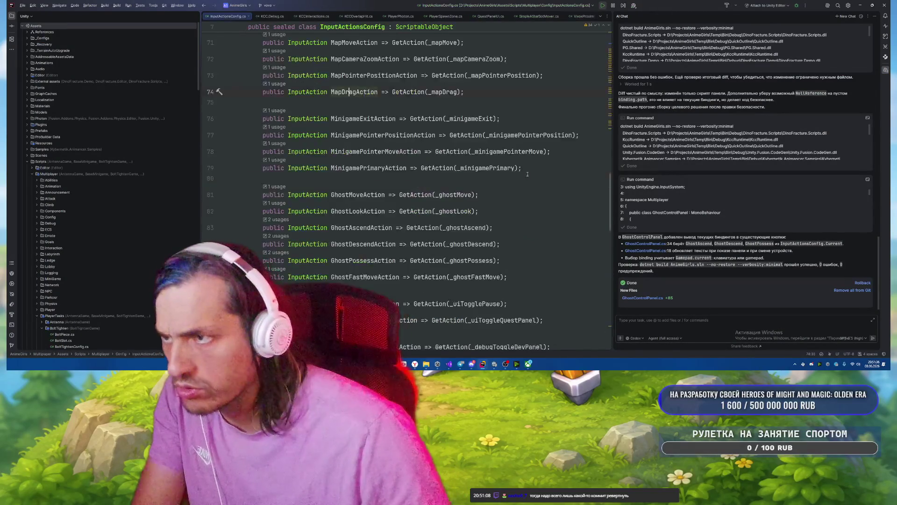
{"action": "scroll", "coordinate": [460, 187], "scroll_direction": "up", "scroll_amount": 5}
{"action": "scroll", "coordinate": [460, 187], "scroll_direction": "up", "scroll_amount": 8}
{"action": "scroll", "coordinate": [461, 184], "scroll_direction": "down", "scroll_amount": 10}
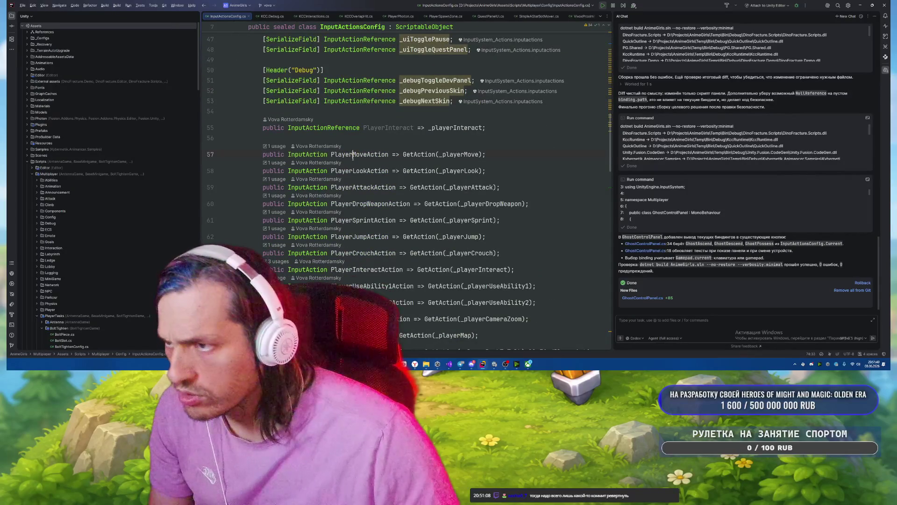
{"action": "left_click", "coordinate": [353, 157], "text": "ctrl"}
{"action": "left_click", "coordinate": [451, 200]}
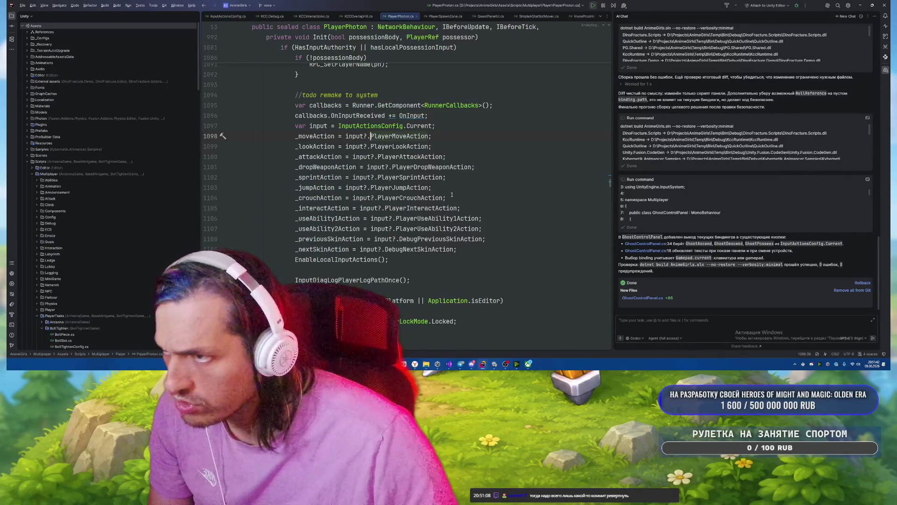
List all usages of _moveAction and set a breakpoint on its moveDirection read at line 1971.
{"action": "left_click", "coordinate": [317, 136], "text": "ctrl"}
{"action": "scroll", "coordinate": [317, 178], "scroll_direction": "up", "scroll_amount": 2}
{"action": "key", "text": "Escape"}
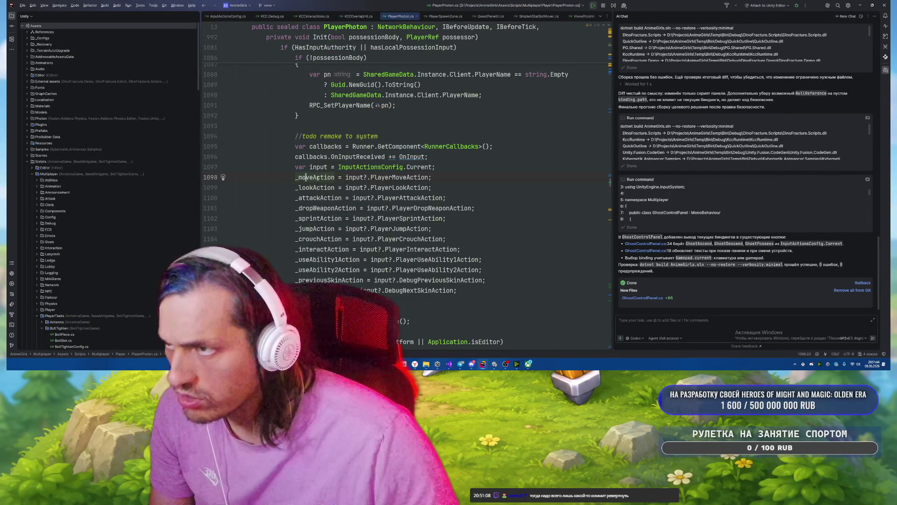
{"action": "left_click", "coordinate": [317, 178], "text": "ctrl"}
{"action": "key", "text": "Escape"}
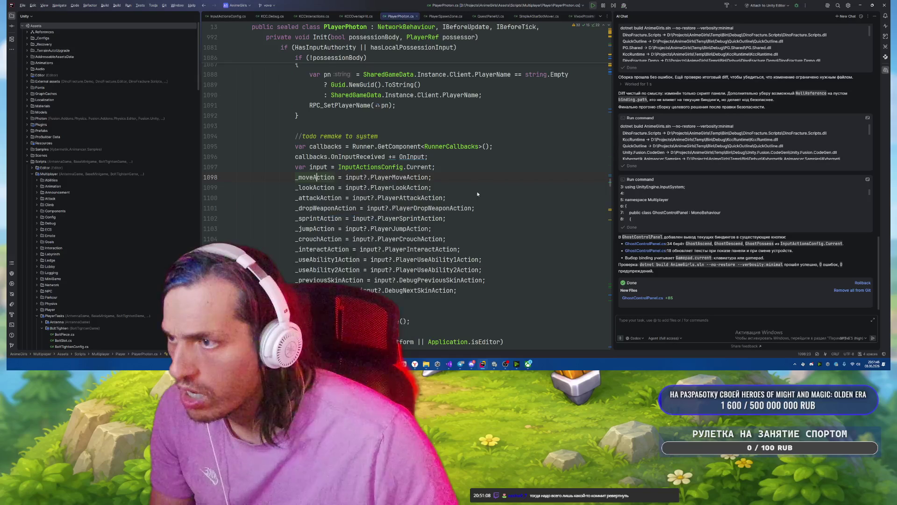
{"action": "key", "text": "alt+F7"}
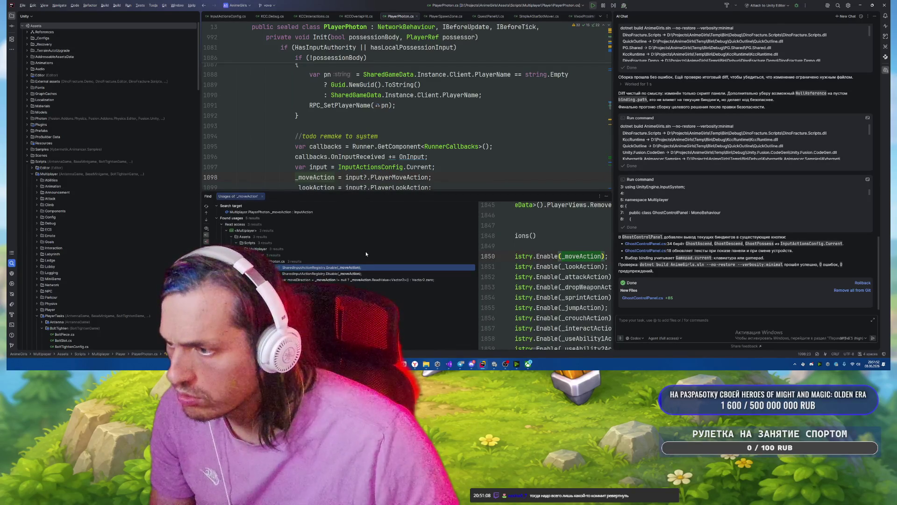
{"action": "double_click", "coordinate": [359, 280]}
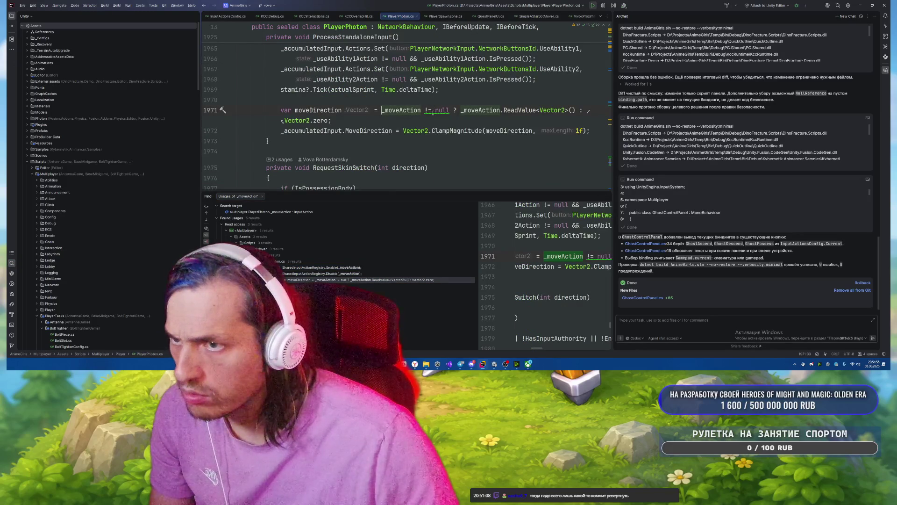
{"action": "left_click", "coordinate": [213, 112]}
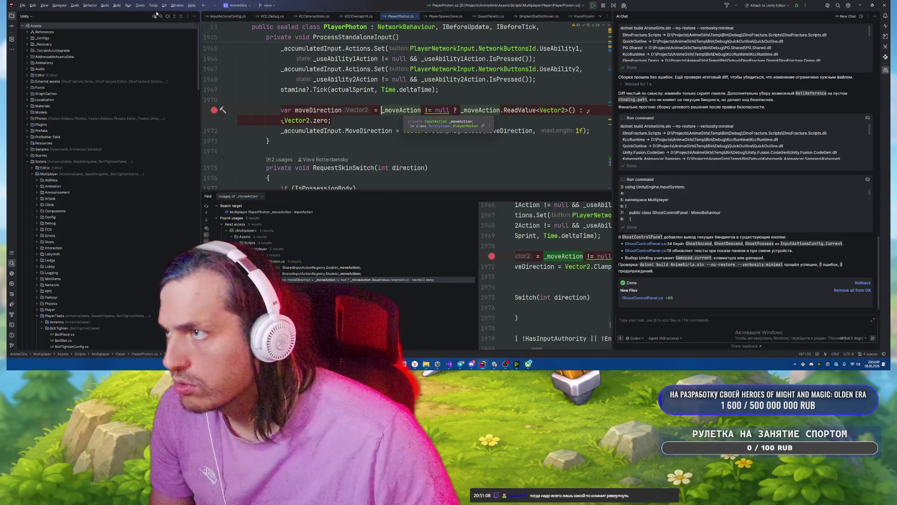
Attach Rider's debugger to the Unity Editor.
{"action": "left_click", "coordinate": [140, 5]}
{"action": "key", "text": "Escape"}
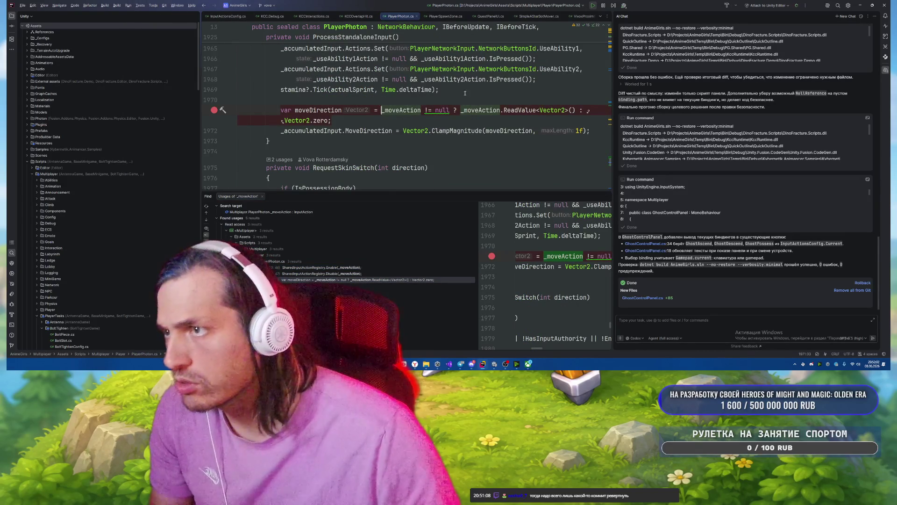
{"action": "key", "text": "shift+F9"}
{"action": "scroll", "coordinate": [407, 112], "scroll_direction": "up", "scroll_amount": 3}
{"action": "scroll", "coordinate": [484, 78], "scroll_direction": "up", "scroll_amount": 15}
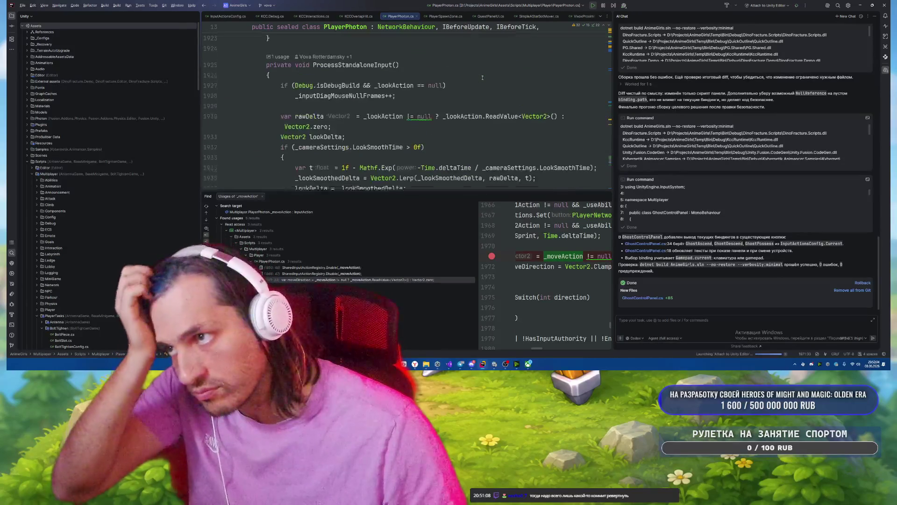
{"action": "scroll", "coordinate": [488, 76], "scroll_direction": "down", "scroll_amount": 18}
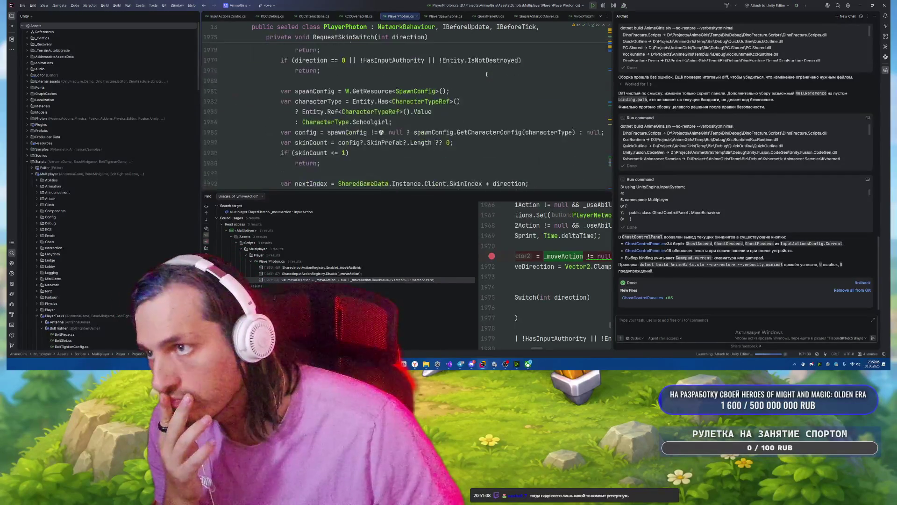
{"action": "scroll", "coordinate": [445, 111], "scroll_direction": "up", "scroll_amount": 3}
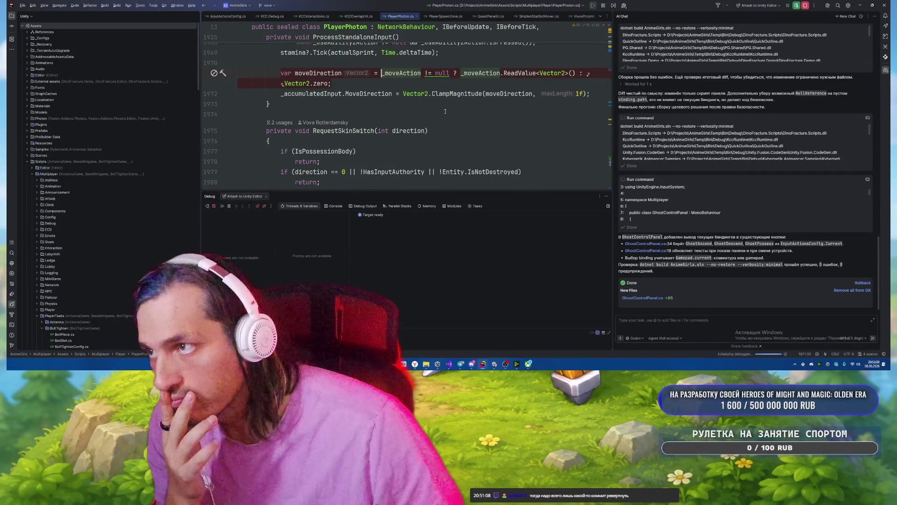
Browse PlayerPhoton.cs near the moveDirection line and select the wall cube in Unity's scene.
{"action": "mouse_move", "coordinate": [528, 367]}
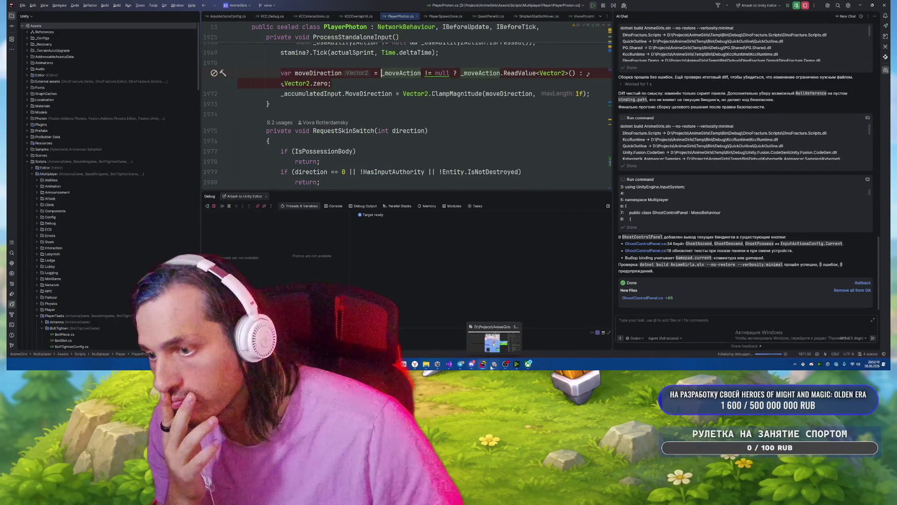
{"action": "left_click", "coordinate": [429, 130]}
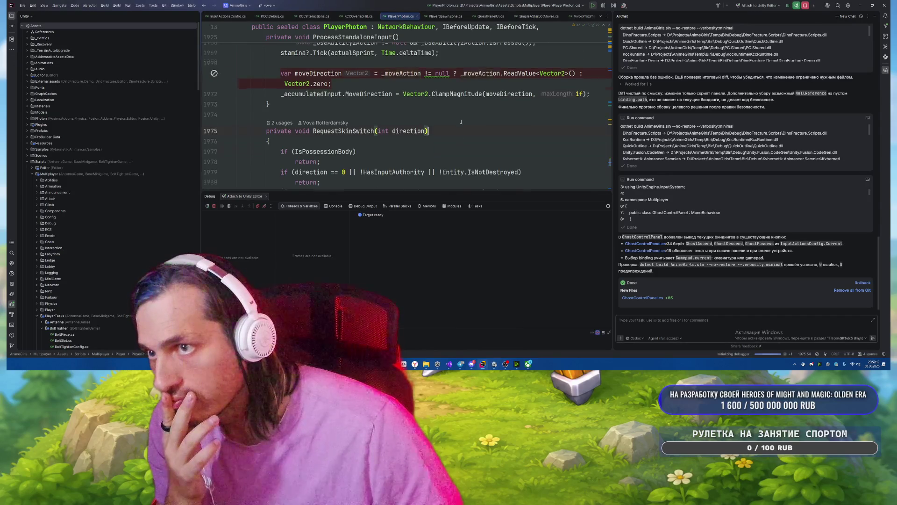
{"action": "scroll", "coordinate": [428, 136], "scroll_direction": "up", "scroll_amount": 2}
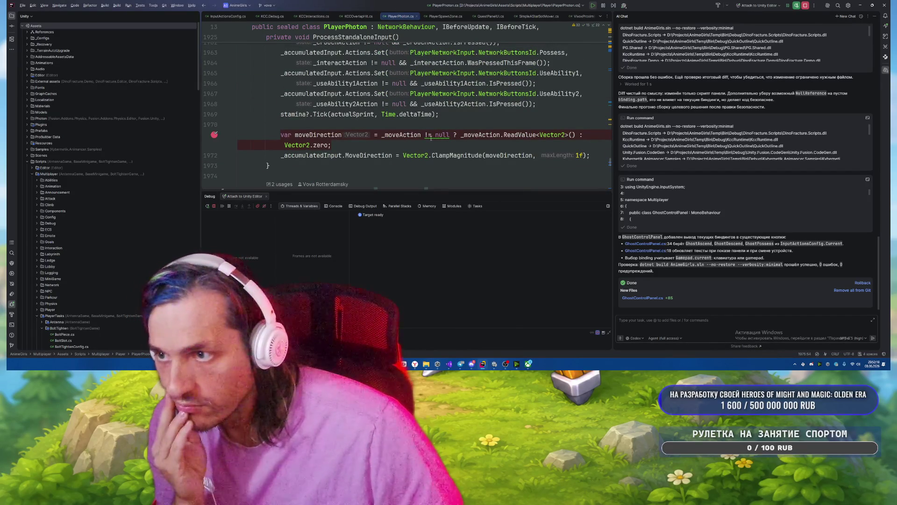
{"action": "left_click", "coordinate": [426, 123]}
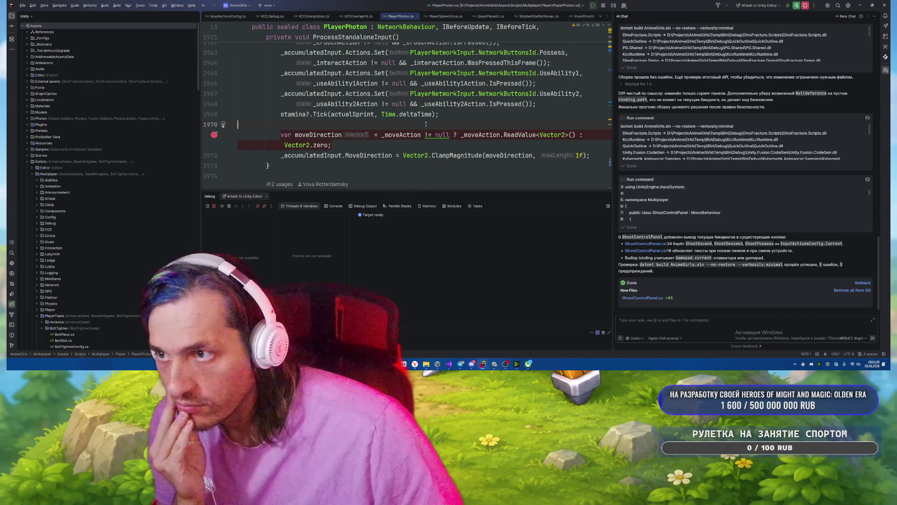
{"action": "left_click", "coordinate": [472, 367]}
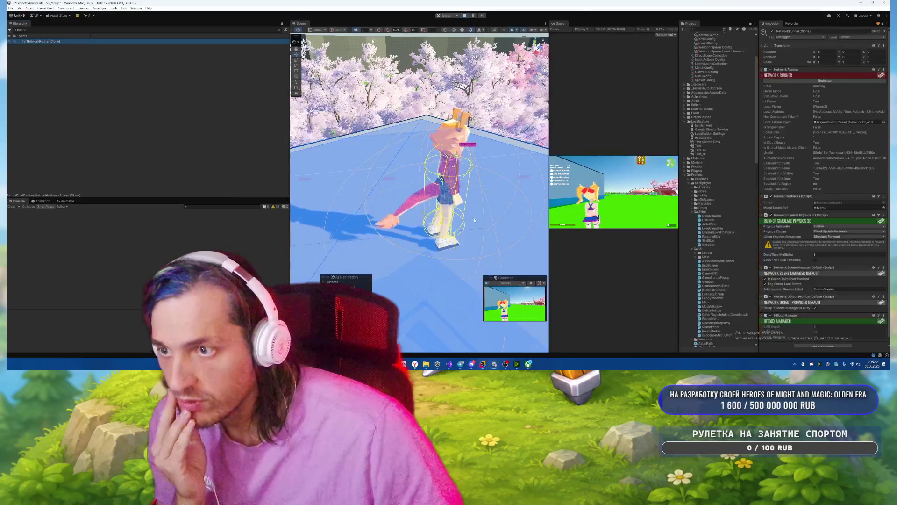
{"action": "left_click", "coordinate": [374, 303]}
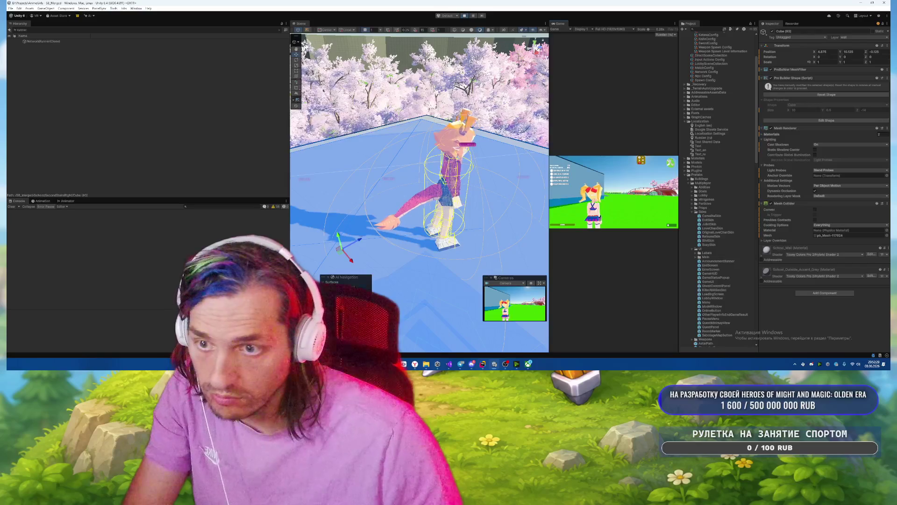
{"action": "key", "text": "alt+Tab"}
{"action": "scroll", "coordinate": [480, 127], "scroll_direction": "up", "scroll_amount": 15}
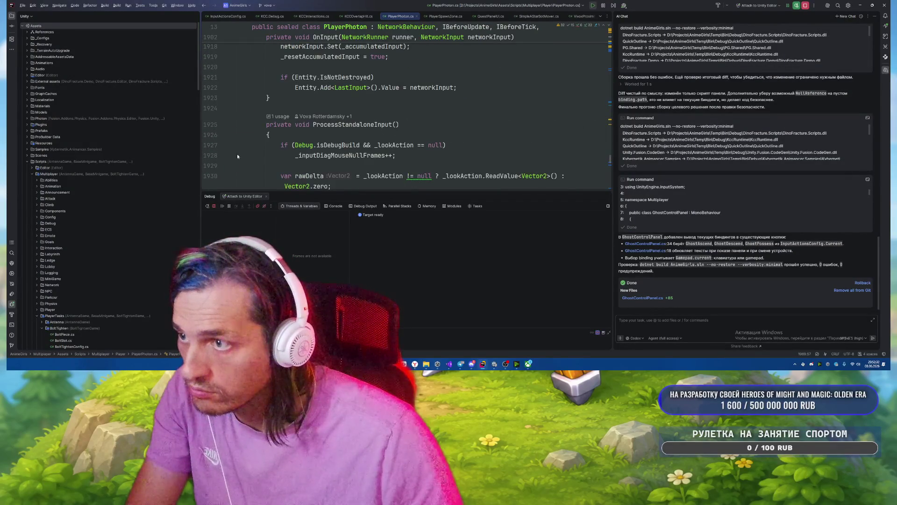
Set a breakpoint at the start of ProcessStandaloneInput and jump to its caller in BeforeUpdate.
{"action": "left_click", "coordinate": [213, 145]}
{"action": "right_click", "coordinate": [356, 128]}
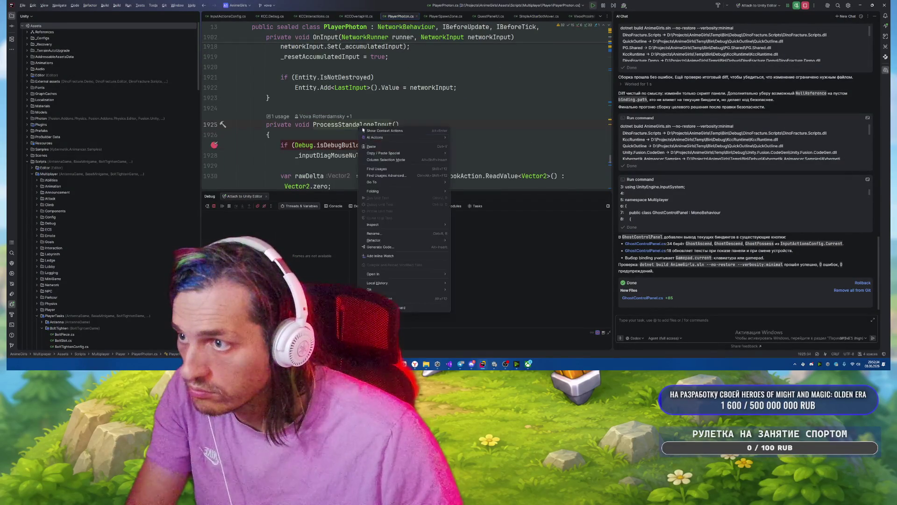
{"action": "left_click", "coordinate": [383, 170]}
{"action": "scroll", "coordinate": [419, 141], "scroll_direction": "up", "scroll_amount": 9}
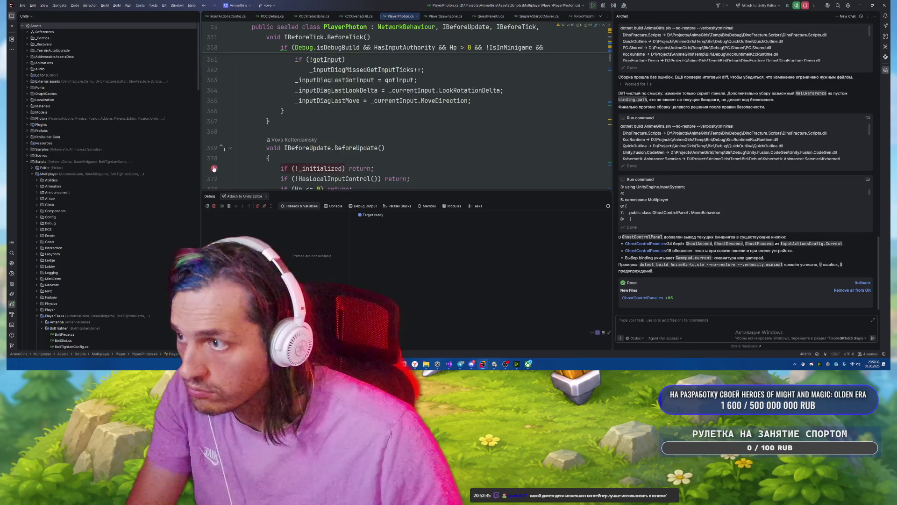
Set a breakpoint at the start of BeforeUpdate (line 371) and step past its early return.
{"action": "left_click", "coordinate": [214, 169]}
{"action": "scroll", "coordinate": [440, 126], "scroll_direction": "down", "scroll_amount": 4}
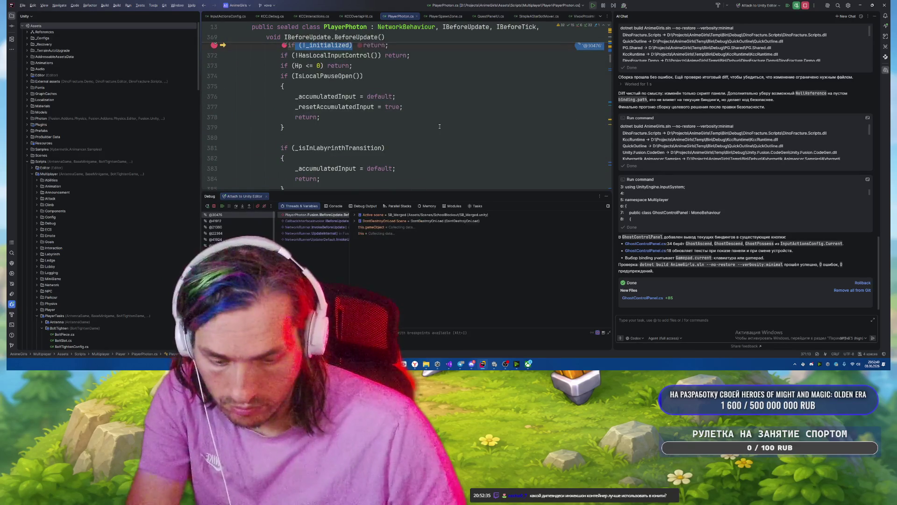
{"action": "key", "text": "F10"}
{"action": "key", "text": "F10"}
{"action": "key", "text": "F10"}
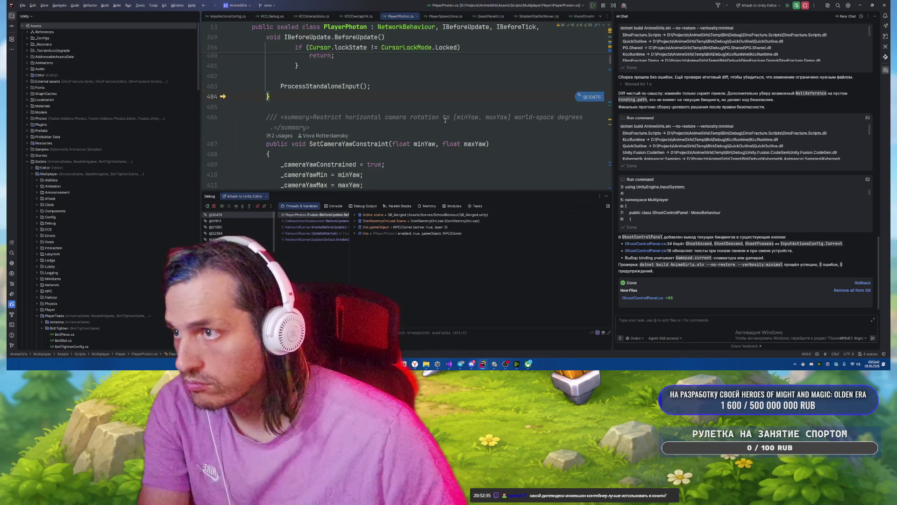
{"action": "key", "text": "F10"}
{"action": "mouse_move", "coordinate": [322, 97]}
{"action": "key", "text": "F10"}
{"action": "left_click", "coordinate": [450, 106]}
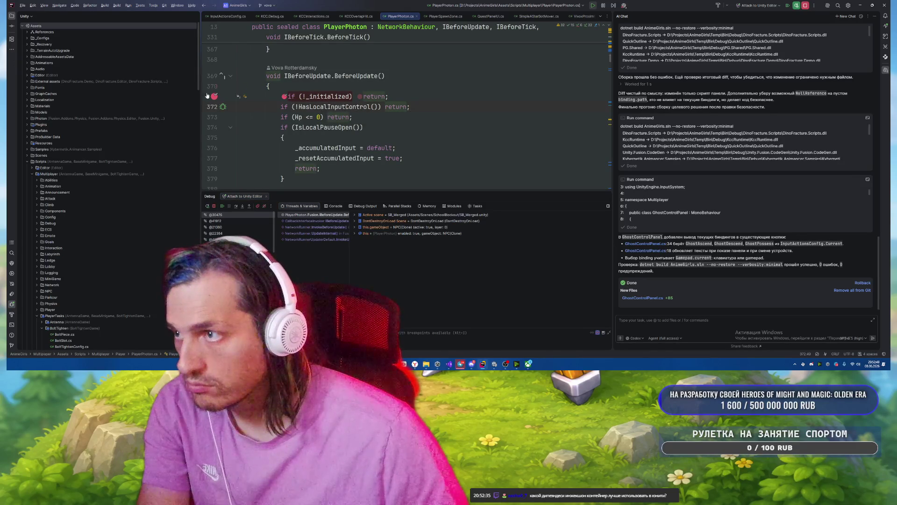
{"action": "scroll", "coordinate": [276, 121], "scroll_direction": "down", "scroll_amount": 2}
Break on the _isInLabyrinthTransition check at line 381 and step through the platform and cursor-lock checks.
{"action": "left_click", "coordinate": [206, 138]}
{"action": "left_click", "coordinate": [411, 124]}
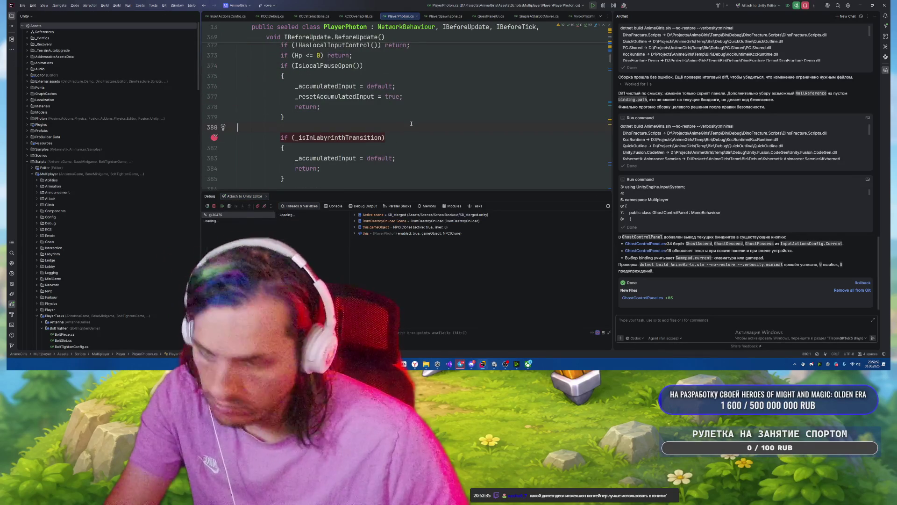
{"action": "key", "text": "F9"}
{"action": "scroll", "coordinate": [387, 124], "scroll_direction": "down", "scroll_amount": 4}
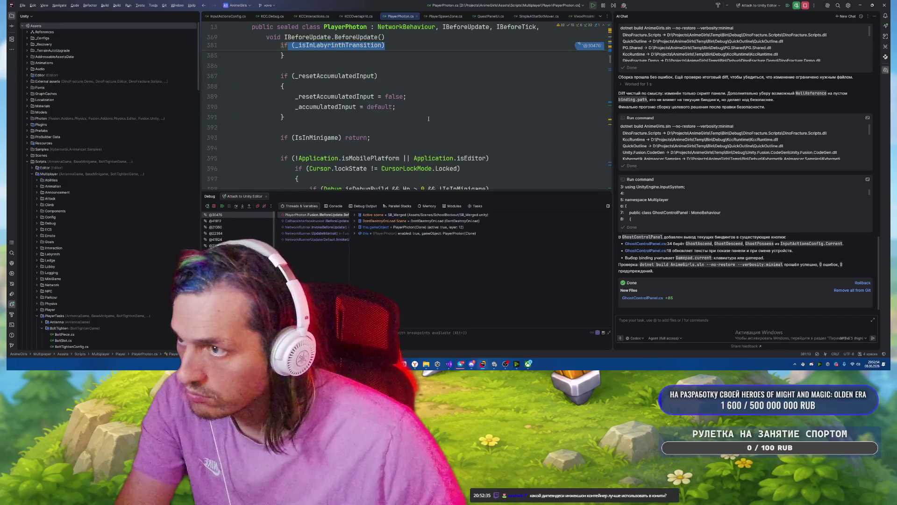
{"action": "scroll", "coordinate": [429, 119], "scroll_direction": "up", "scroll_amount": 1}
{"action": "key", "text": "F8"}
{"action": "key", "text": "F8"}
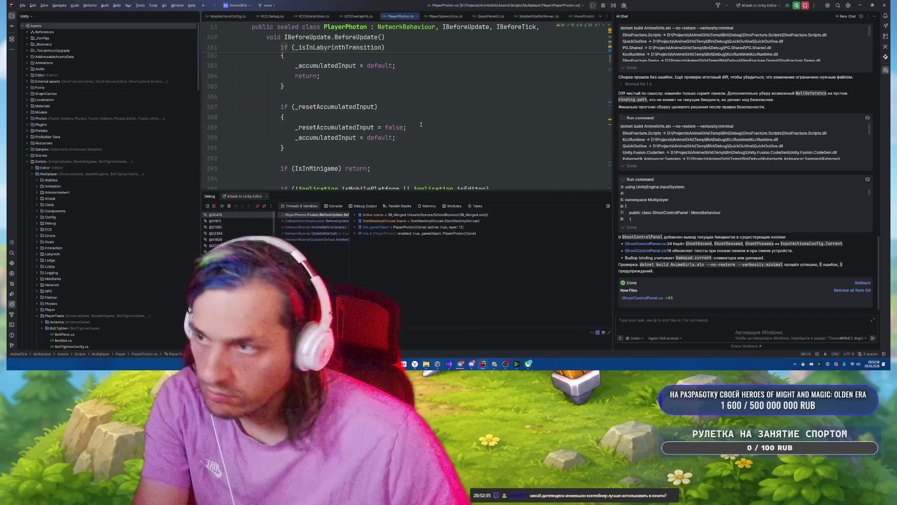
{"action": "scroll", "coordinate": [435, 115], "scroll_direction": "down", "scroll_amount": 1}
{"action": "key", "text": "F8"}
{"action": "key", "text": "F8"}
{"action": "key", "text": "F8"}
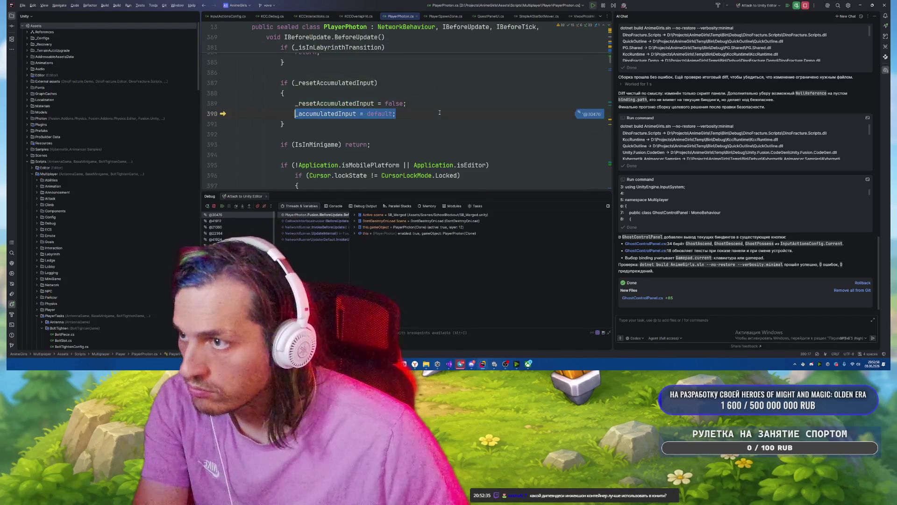
{"action": "key", "text": "F8"}
{"action": "key", "text": "F8"}
{"action": "key", "text": "F8"}
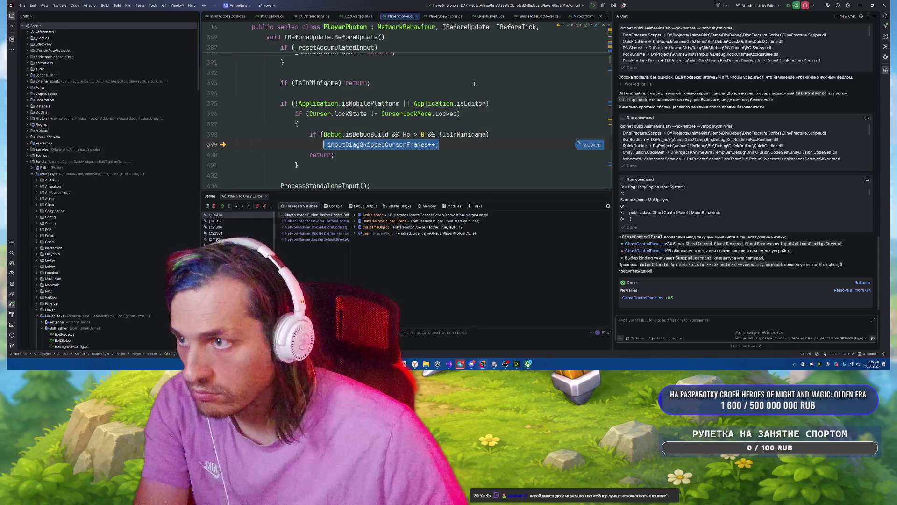
{"action": "key", "text": "F8"}
{"action": "key", "text": "F8"}
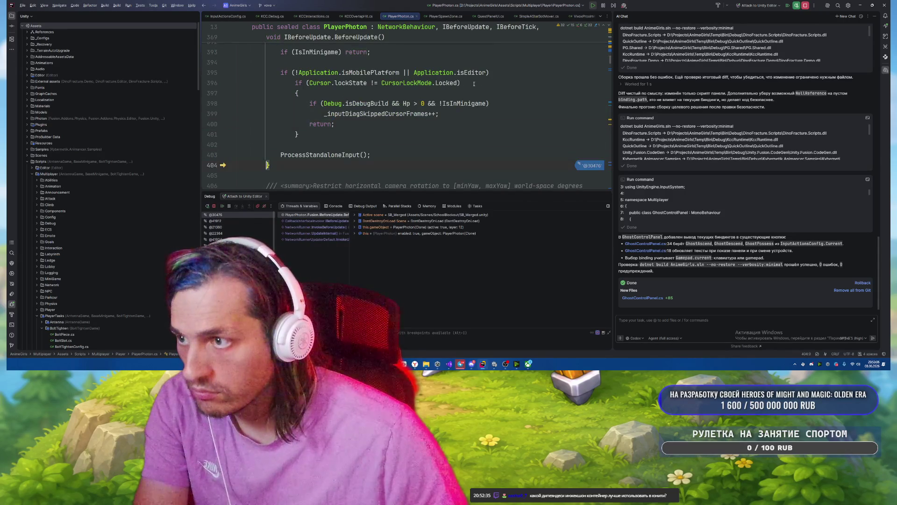
Add a breakpoint on the ProcessStandaloneInput call at line 403, resume, and return to Unity.
{"action": "left_click", "coordinate": [217, 157]}
{"action": "left_click", "coordinate": [403, 137]}
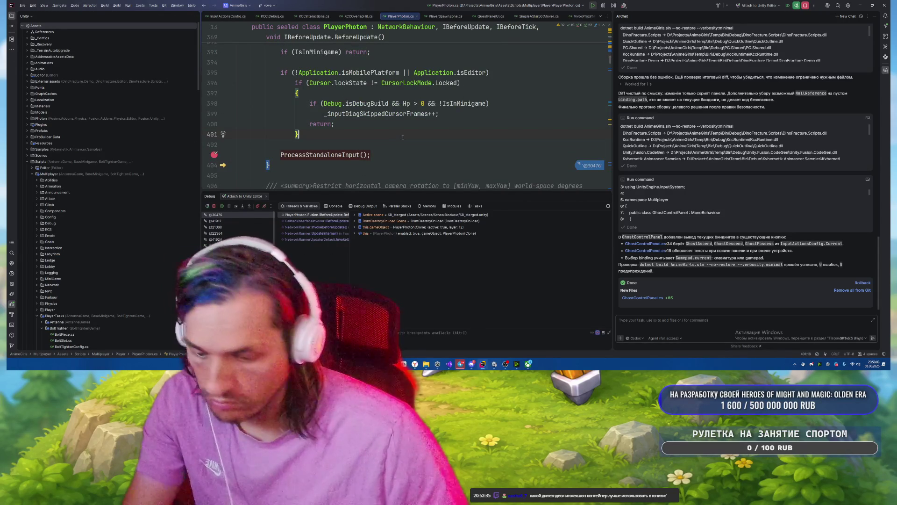
{"action": "key", "text": "F9"}
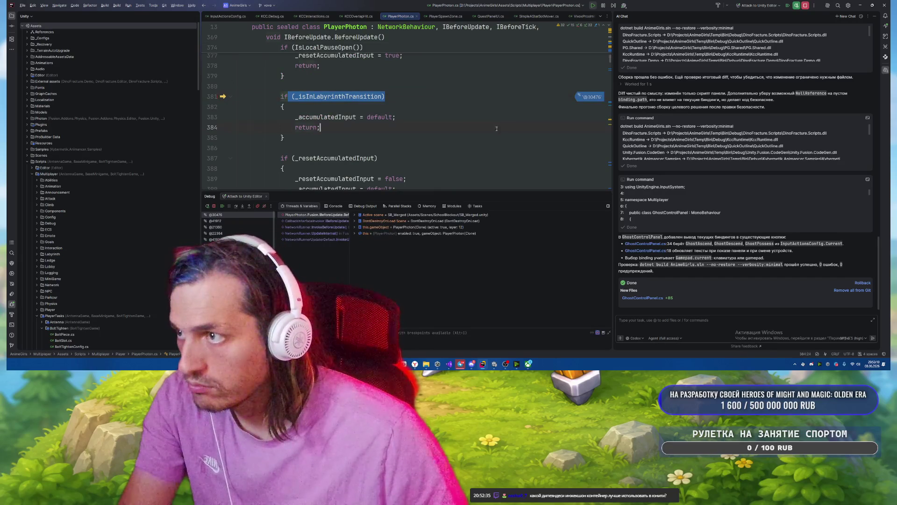
{"action": "key", "text": "alt+Tab"}
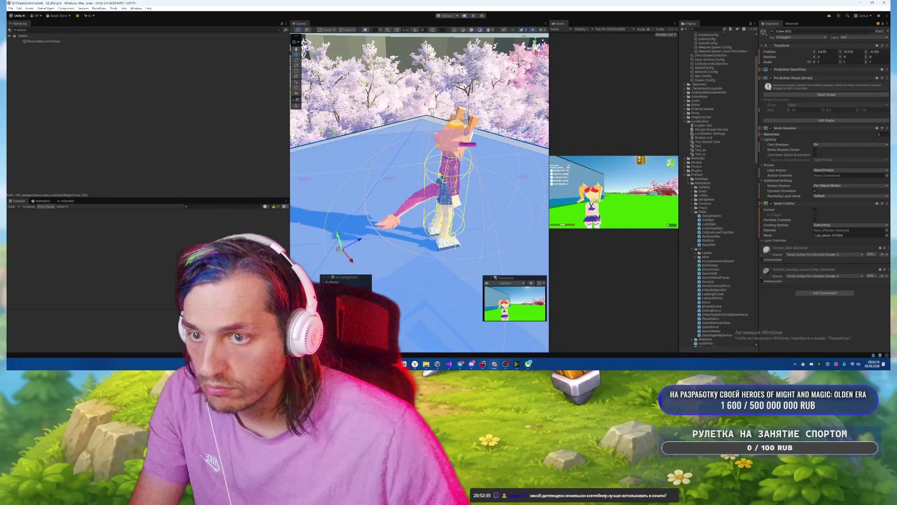
Select the SunRays object in Unity's scene, moving between it and PlayerPhoton.cs.
{"action": "key", "text": "alt+Tab"}
{"action": "scroll", "coordinate": [485, 144], "scroll_direction": "down", "scroll_amount": 5}
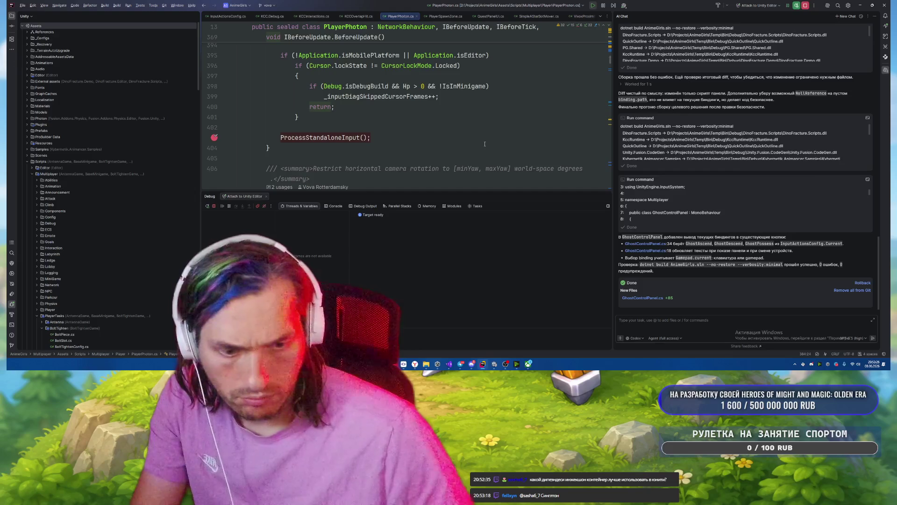
{"action": "key", "text": "alt+Tab"}
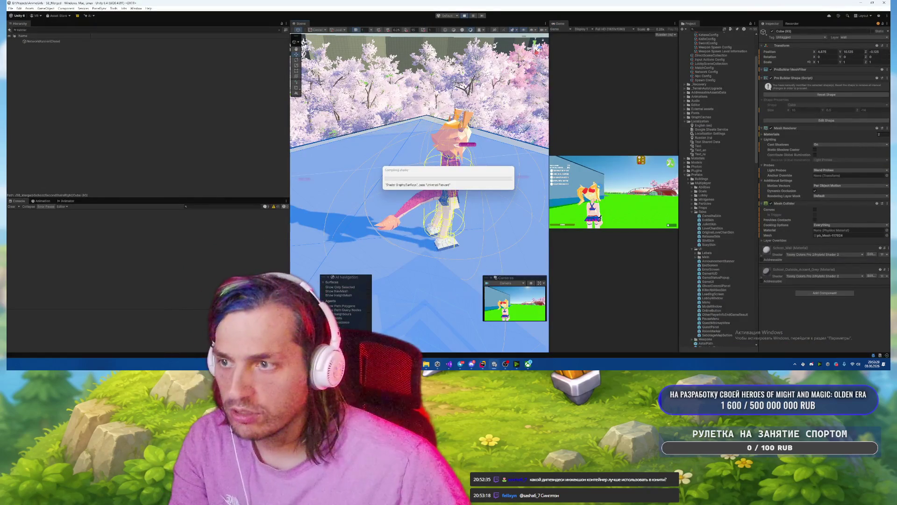
{"action": "left_click", "coordinate": [443, 174]}
{"action": "key", "text": "alt+Tab"}
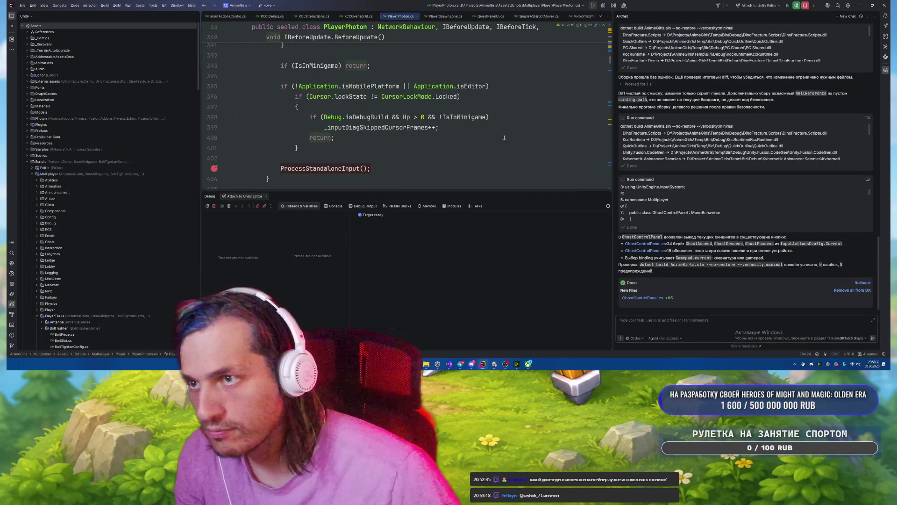
Toggle a breakpoint on the line 396 cursor-lock check, widen the Frames pane, and resume the game.
{"action": "left_click", "coordinate": [216, 97]}
{"action": "left_click_drag", "start_coordinate": [349, 263], "coordinate": [381, 263]}
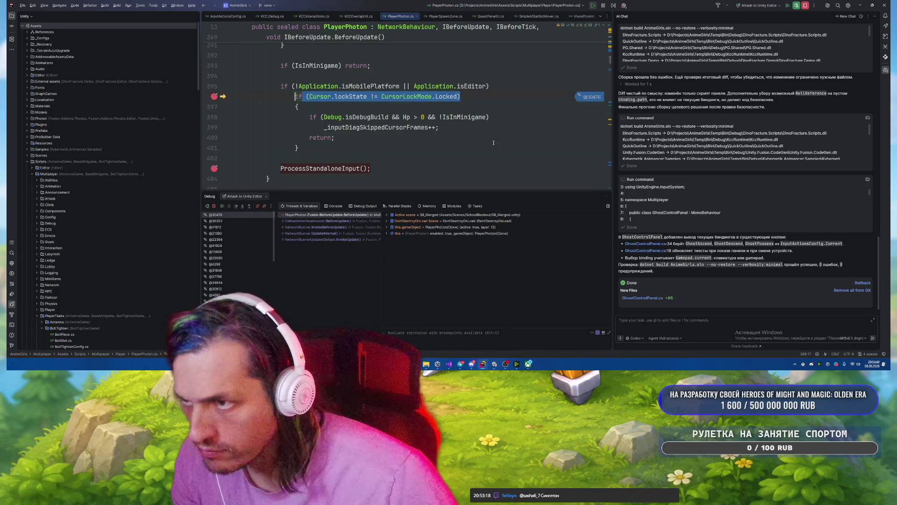
{"action": "left_click", "coordinate": [214, 96]}
{"action": "left_click", "coordinate": [434, 161]}
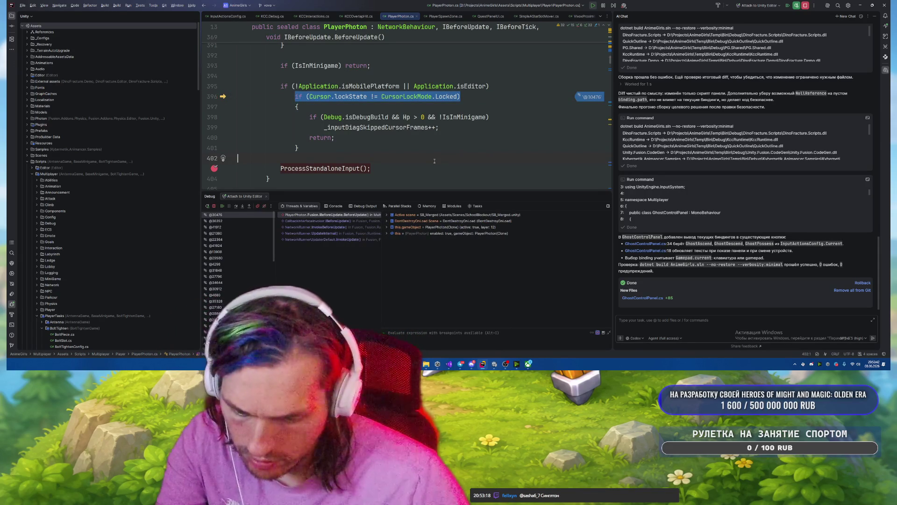
{"action": "key", "text": "F5"}
{"action": "key", "text": "alt+Tab"}
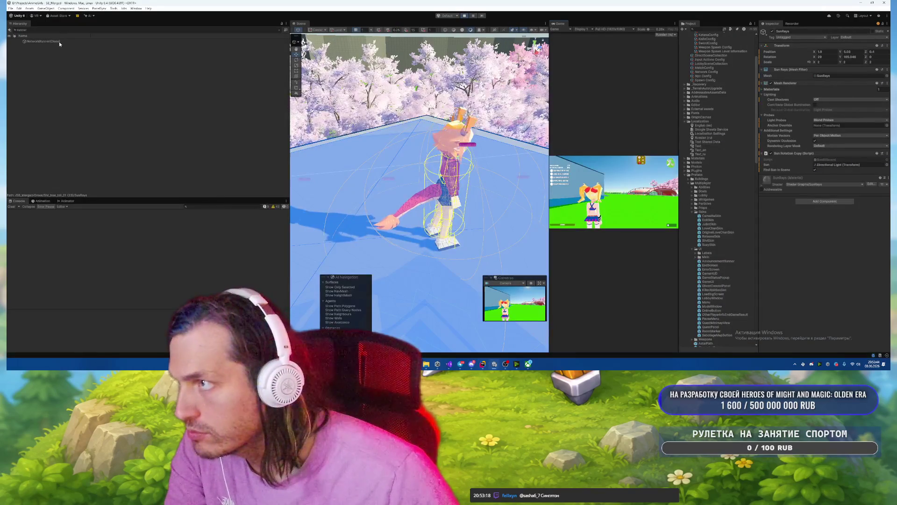
Filter the Hierarchy for 'PlayerPhoto' and rename the second clone to PlayerPhoton(Clone)_CurrentPlayer.
{"action": "left_click", "coordinate": [158, 29]}
{"action": "type", "text": "Player"}
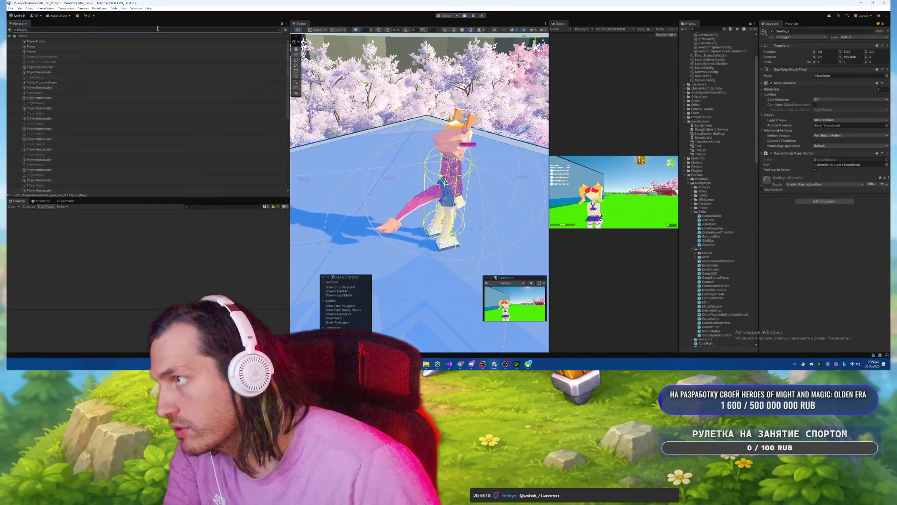
{"action": "type", "text": "Photo"}
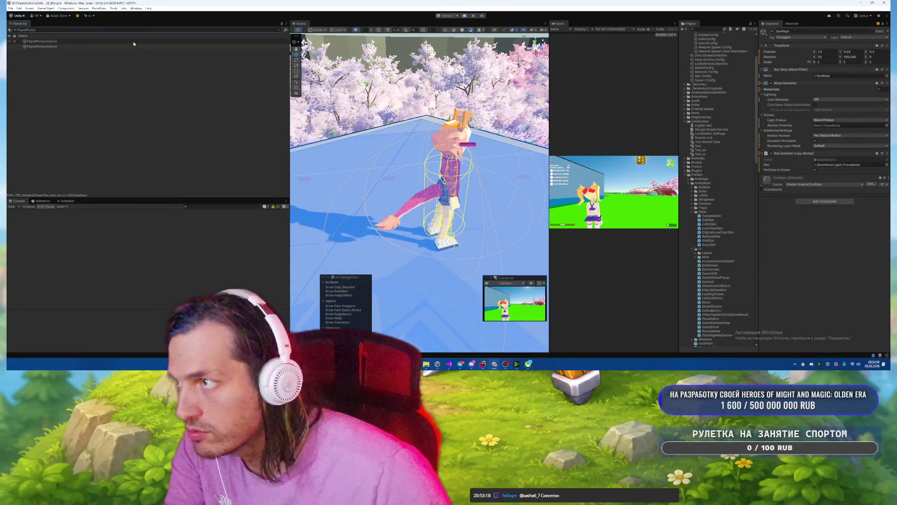
{"action": "left_click", "coordinate": [134, 45]}
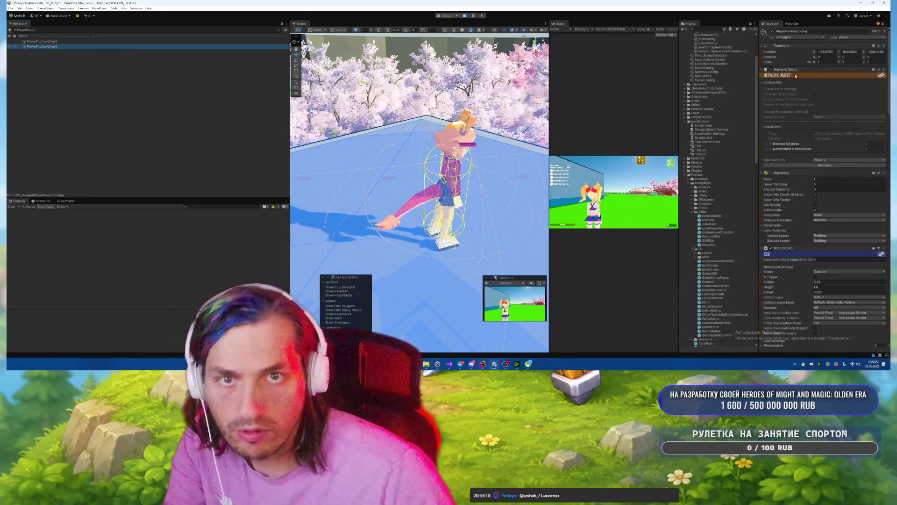
{"action": "left_click", "coordinate": [825, 32]}
{"action": "type", "text": "_CurrentPlayer"}
{"action": "key", "text": "Return"}
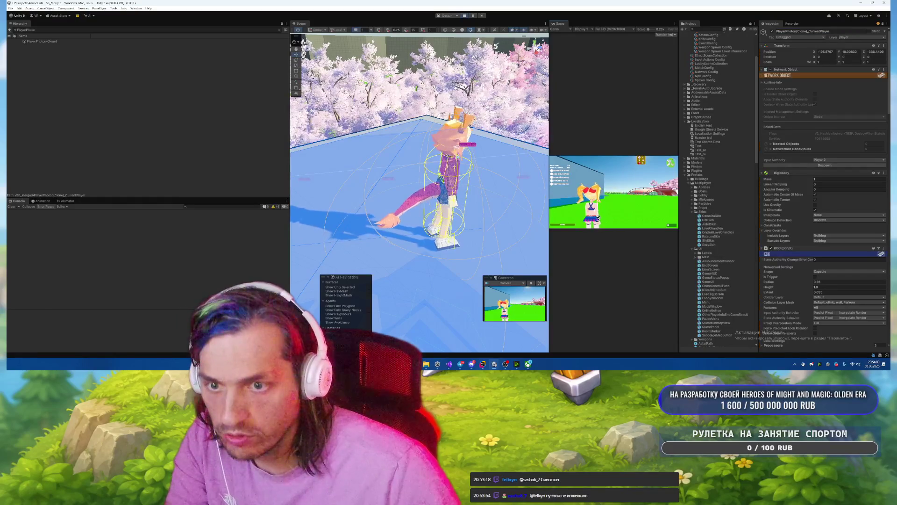
{"action": "key", "text": "alt+Tab"}
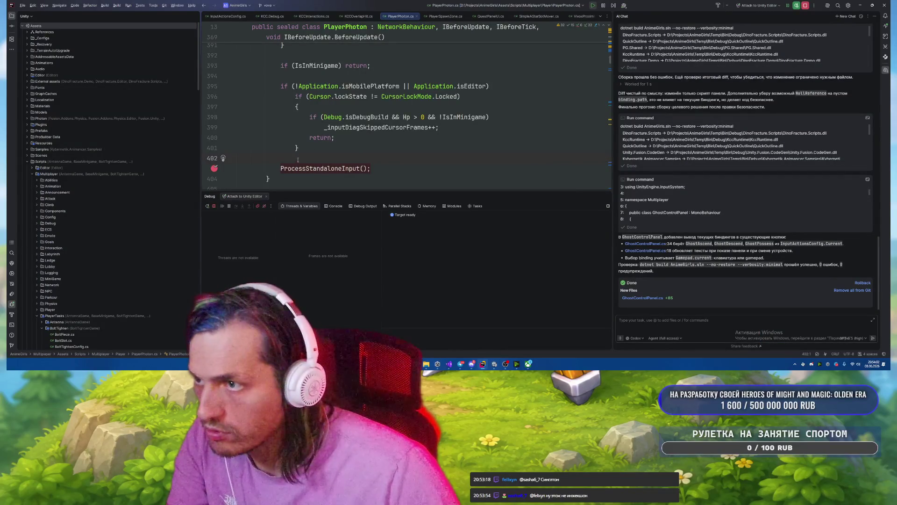
Break at the line 395 cursor-lock check and inspect the condition's runtime variable values.
{"action": "left_click", "coordinate": [214, 86]}
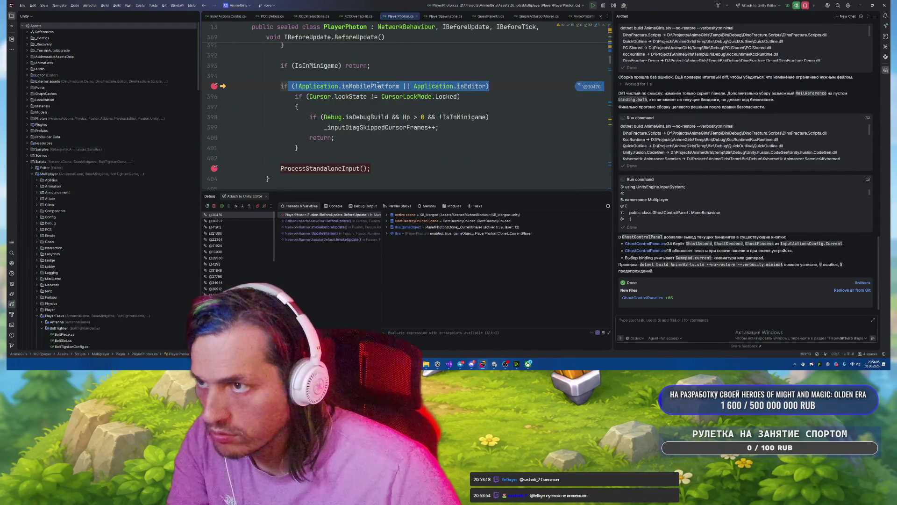
{"action": "mouse_move", "coordinate": [377, 85]}
{"action": "mouse_move", "coordinate": [467, 86]}
{"action": "mouse_move", "coordinate": [348, 96]}
{"action": "mouse_move", "coordinate": [437, 97]}
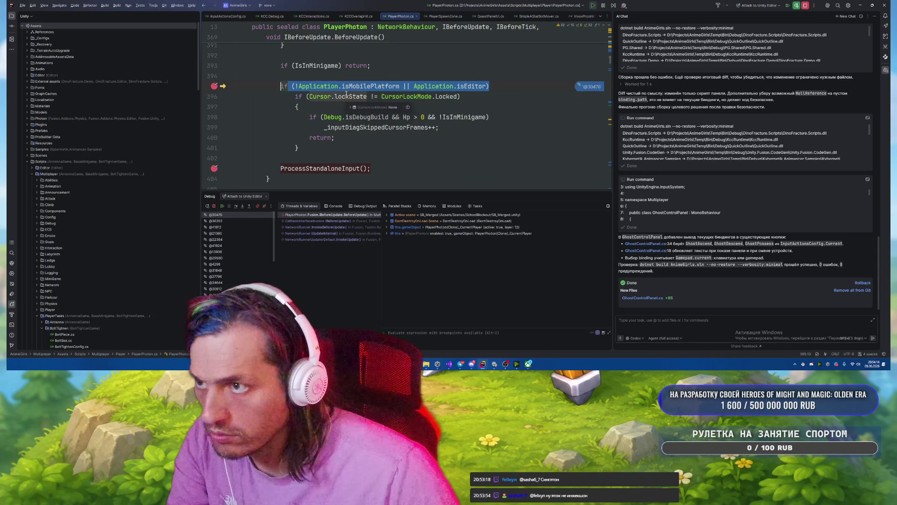
{"action": "scroll", "coordinate": [216, 141], "scroll_direction": "up", "scroll_amount": 2}
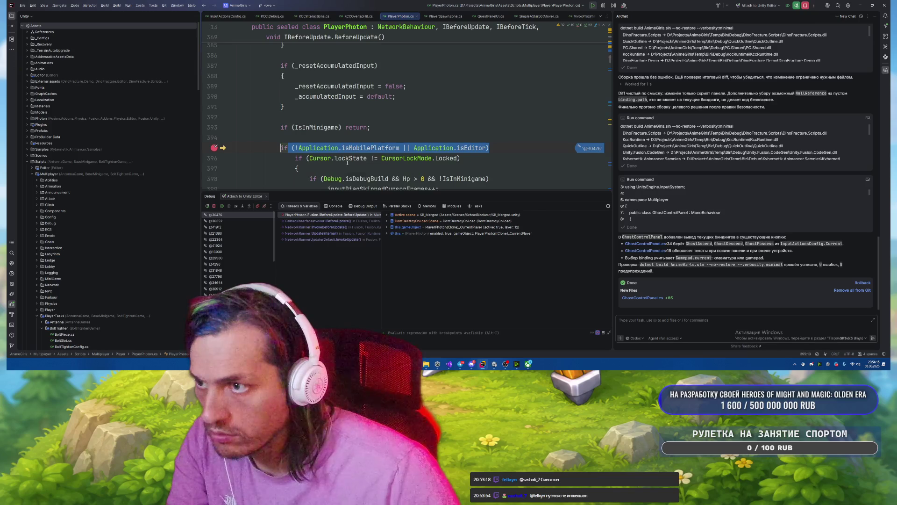
Remove the line 395 breakpoint, resume execution, and unpause the Game view in Unity.
{"action": "left_click", "coordinate": [212, 149]}
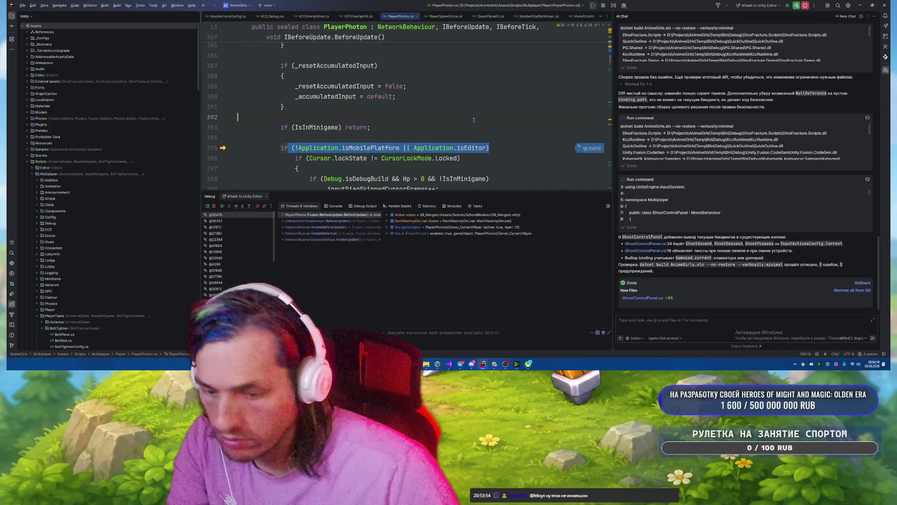
{"action": "left_click", "coordinate": [473, 120]}
{"action": "key", "text": "F9"}
{"action": "key", "text": "alt+Tab"}
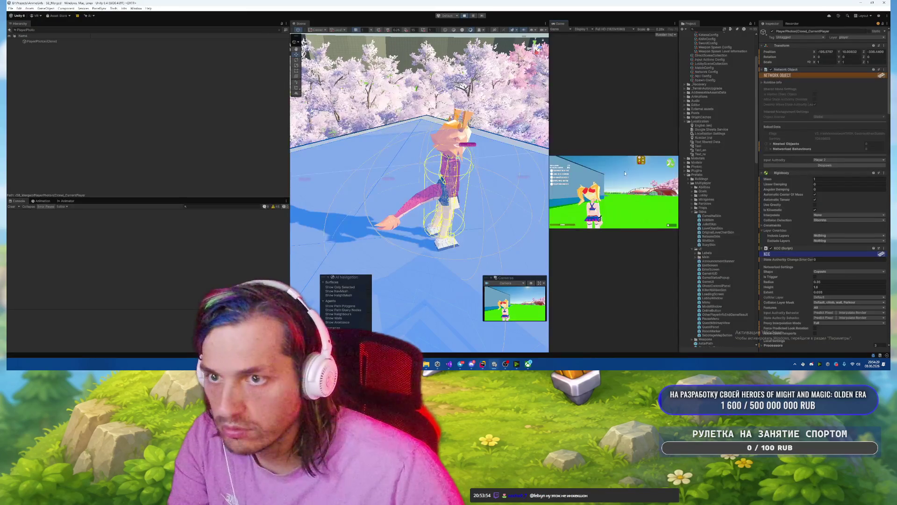
{"action": "left_click", "coordinate": [622, 179]}
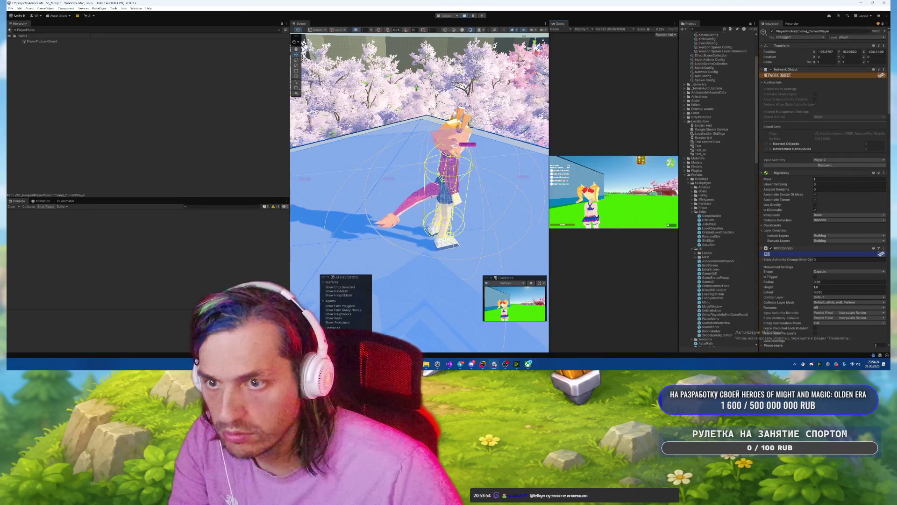
{"action": "key", "text": "alt+Tab"}
{"action": "scroll", "coordinate": [430, 120], "scroll_direction": "down", "scroll_amount": 1}
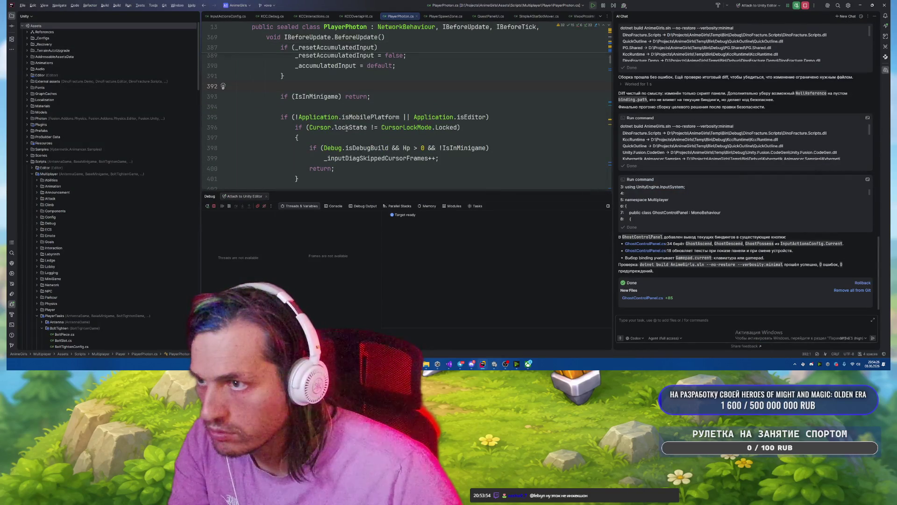
{"action": "mouse_move", "coordinate": [351, 128]}
{"action": "scroll", "coordinate": [461, 121], "scroll_direction": "down", "scroll_amount": 1}
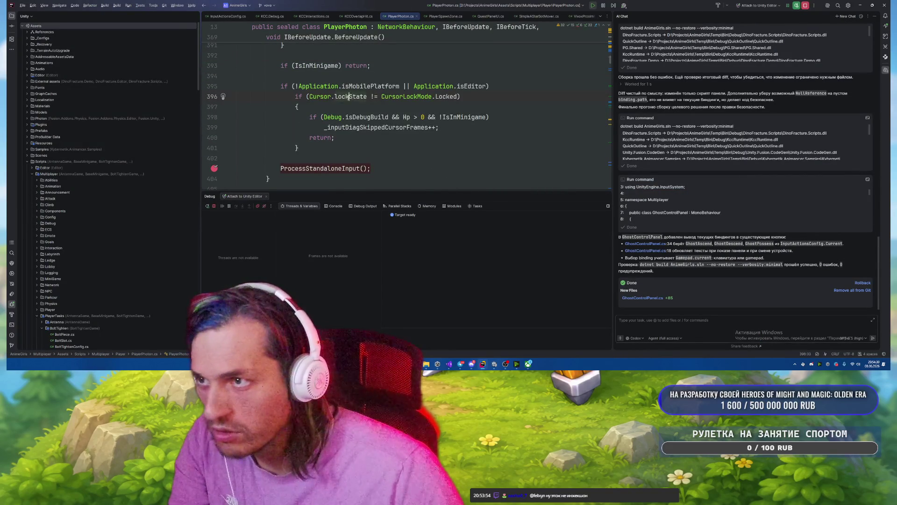
List Cursor.lockState usages grouped by directory, review them, then select the line 396–401 if block.
{"action": "right_click", "coordinate": [352, 96]}
{"action": "left_click", "coordinate": [374, 139]}
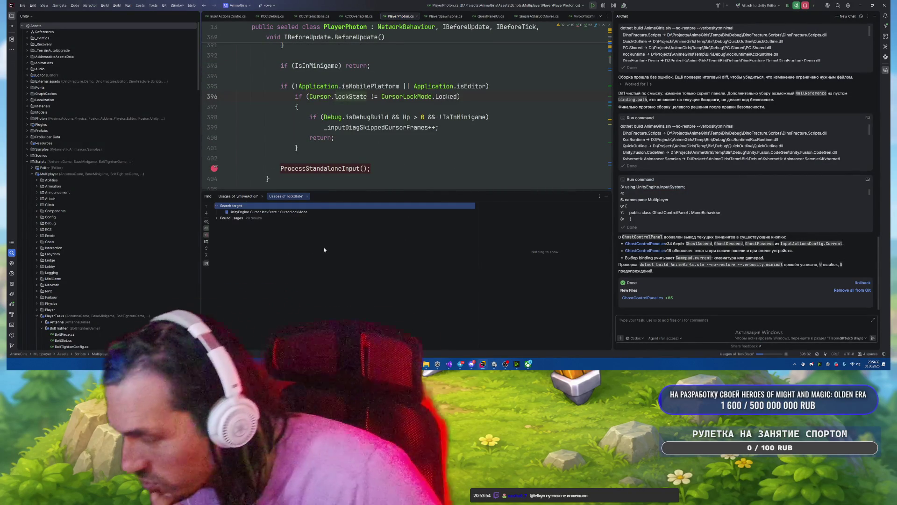
{"action": "left_click", "coordinate": [206, 228]}
{"action": "left_click", "coordinate": [226, 242]}
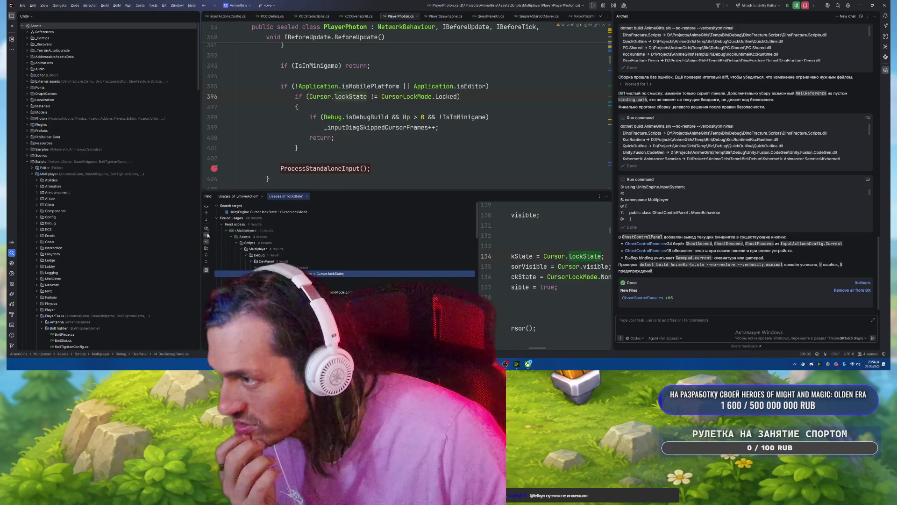
{"action": "scroll", "coordinate": [402, 259], "scroll_direction": "down", "scroll_amount": 3}
{"action": "scroll", "coordinate": [402, 260], "scroll_direction": "down", "scroll_amount": 2}
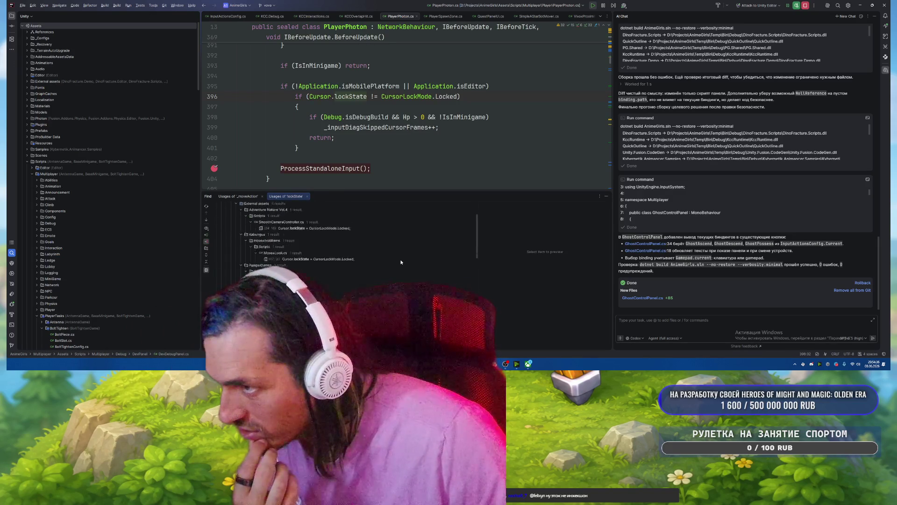
{"action": "scroll", "coordinate": [400, 262], "scroll_direction": "down", "scroll_amount": 3}
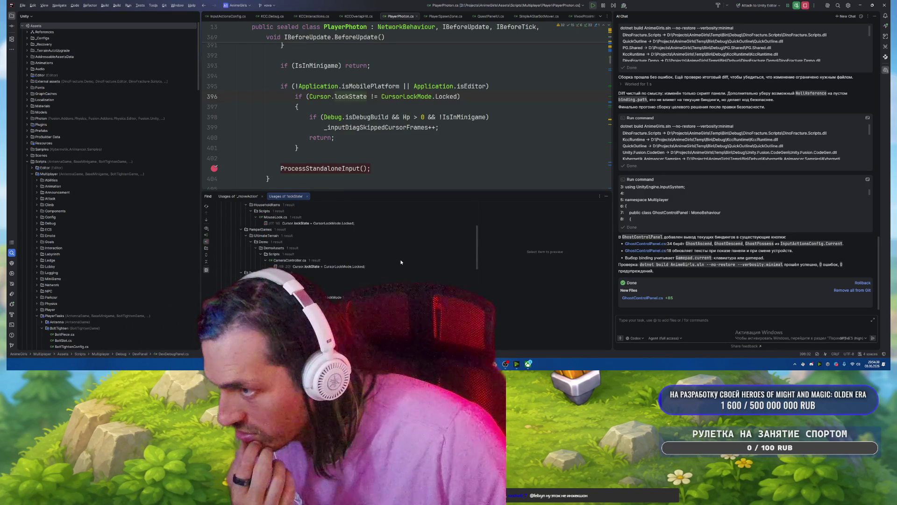
{"action": "scroll", "coordinate": [401, 262], "scroll_direction": "down", "scroll_amount": 5}
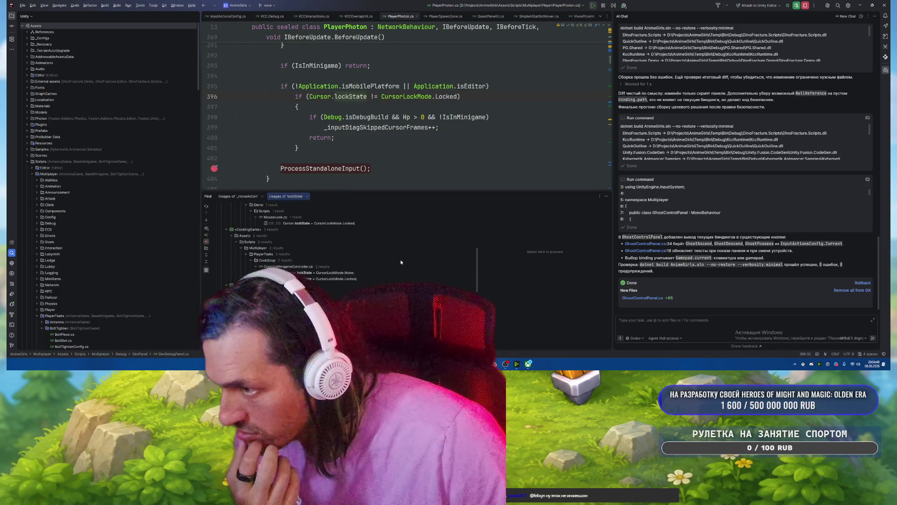
{"action": "scroll", "coordinate": [401, 261], "scroll_direction": "down", "scroll_amount": 3}
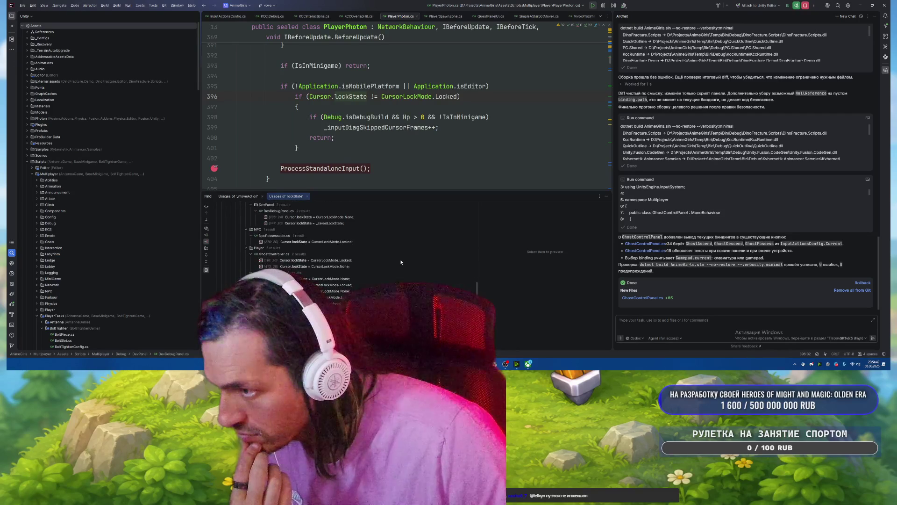
{"action": "scroll", "coordinate": [401, 261], "scroll_direction": "down", "scroll_amount": 3}
{"action": "scroll", "coordinate": [400, 262], "scroll_direction": "down", "scroll_amount": 3}
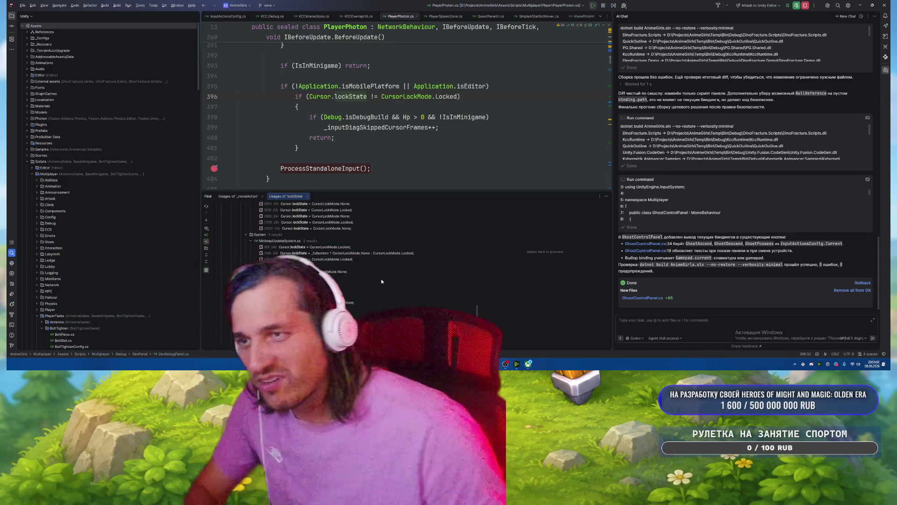
{"action": "double_click", "coordinate": [350, 97]}
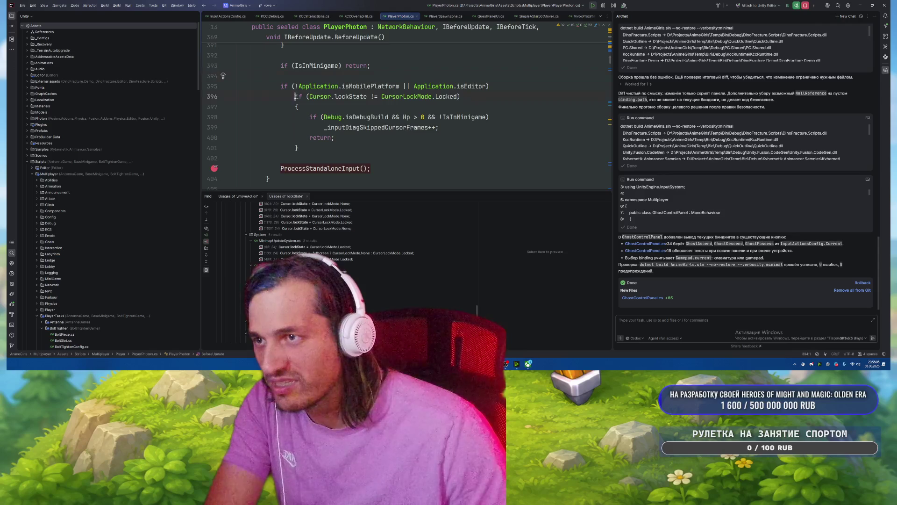
{"action": "left_click_drag", "start_coordinate": [295, 96], "coordinate": [345, 144]}
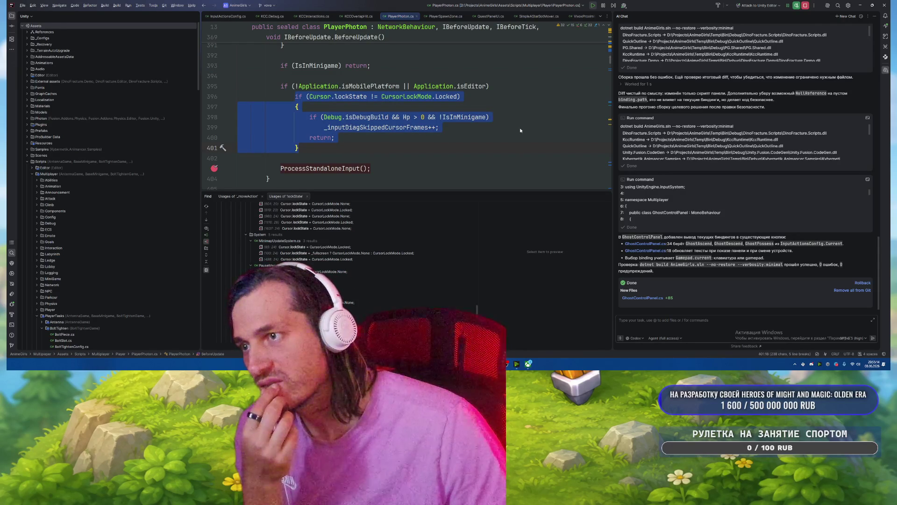
Replace 'lockState != CursorLockMode.Locked' on line 396 with Cursor.visible and return to Unity.
{"action": "left_click", "coordinate": [520, 127]}
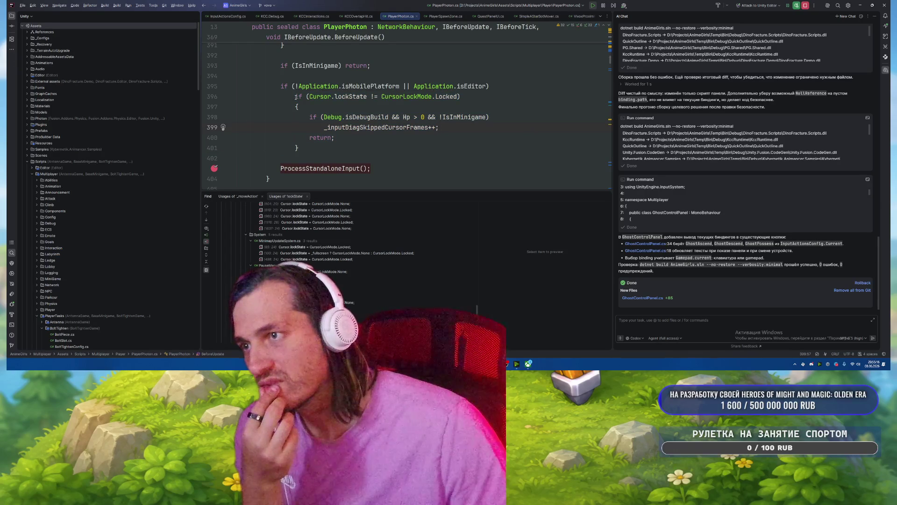
{"action": "mouse_move", "coordinate": [339, 97]}
{"action": "left_mouse_down"}
{"action": "mouse_move", "coordinate": [299, 106]}
{"action": "mouse_move", "coordinate": [459, 97]}
{"action": "left_mouse_up"}
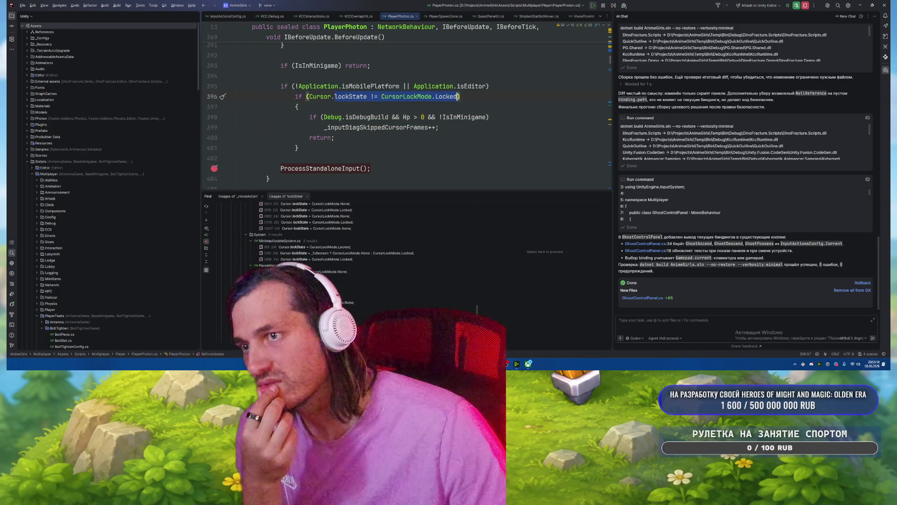
{"action": "type", "text": "vis"}
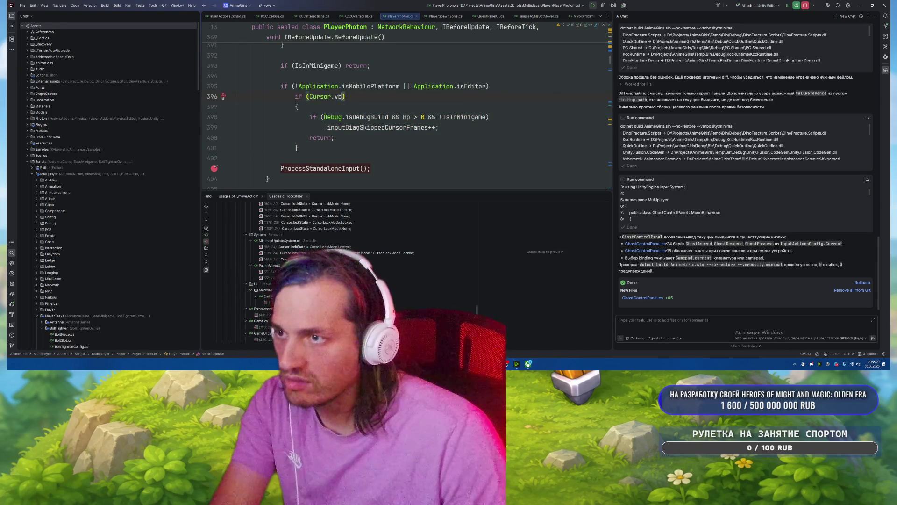
{"action": "key", "text": "Return"}
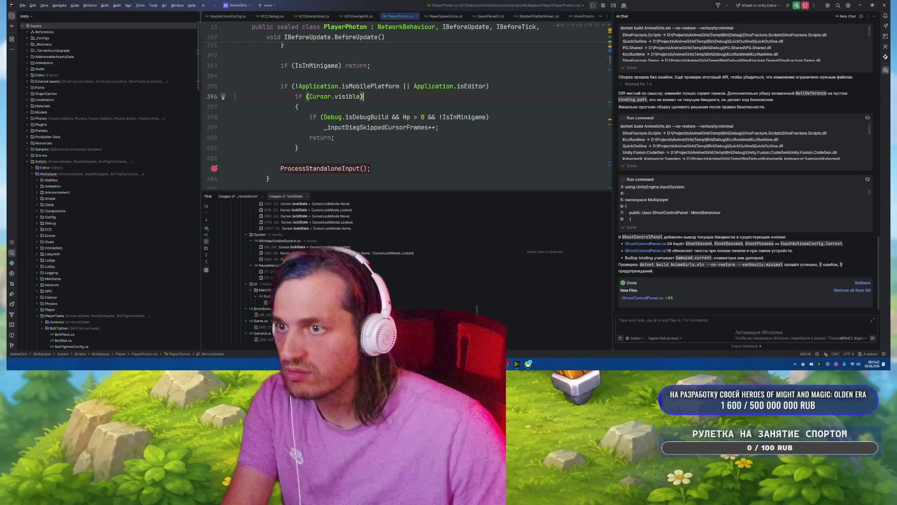
{"action": "left_click", "coordinate": [412, 136]}
{"action": "key", "text": "alt+Tab"}
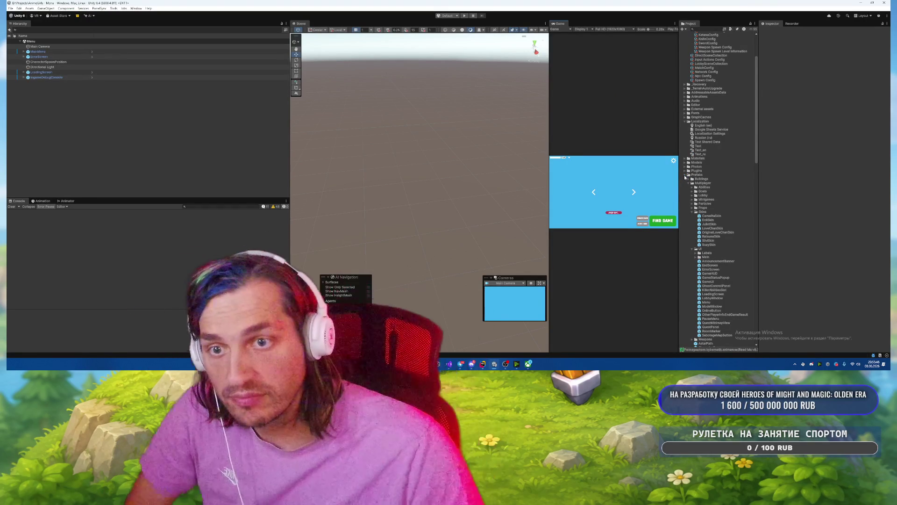
Collapse the Prefabs, Scenes and Localization folders and expand Models > NewOriginalLoveChan.
{"action": "left_click", "coordinate": [684, 175]}
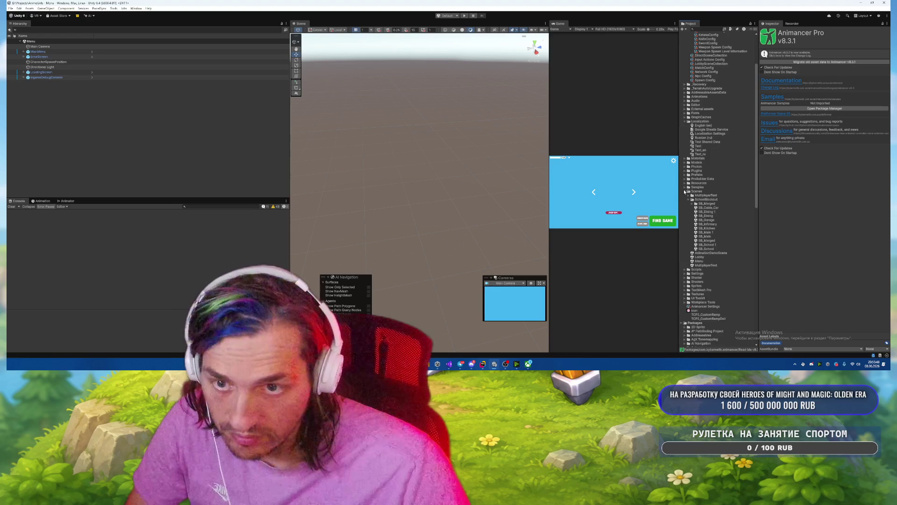
{"action": "left_click", "coordinate": [685, 191]}
{"action": "left_click", "coordinate": [684, 121]}
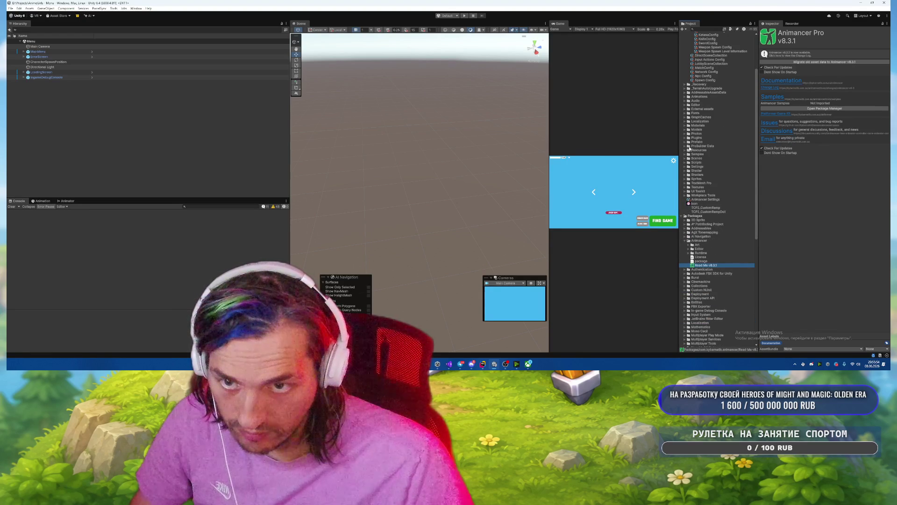
{"action": "left_click", "coordinate": [684, 130]}
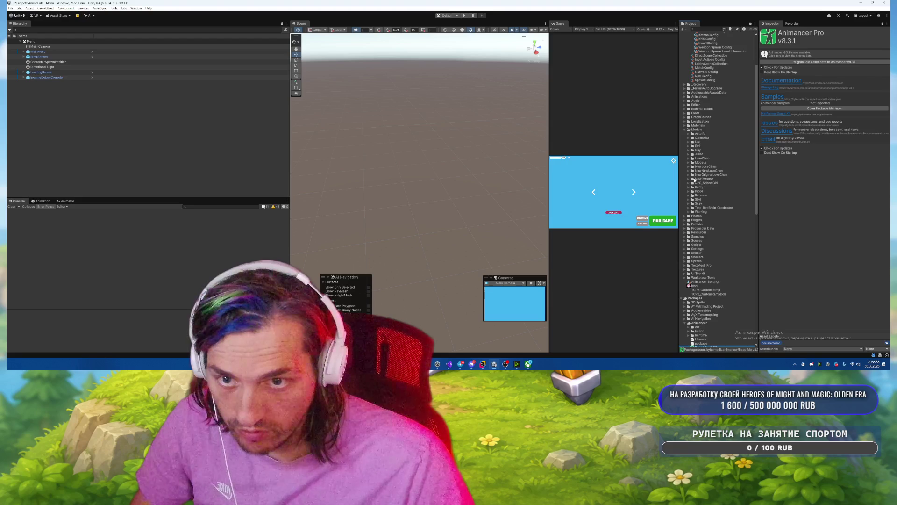
{"action": "left_click", "coordinate": [696, 176]}
{"action": "left_click", "coordinate": [688, 176]}
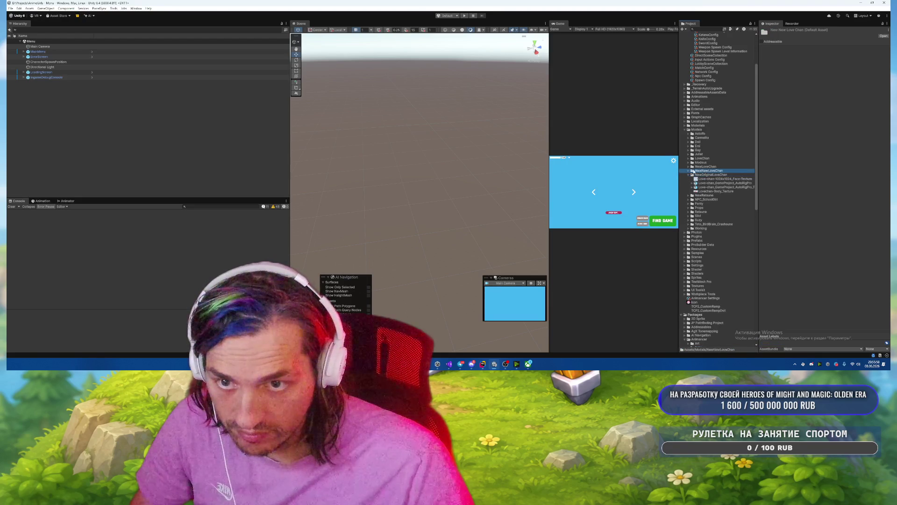
{"action": "left_click", "coordinate": [689, 171]}
{"action": "left_click", "coordinate": [710, 175]}
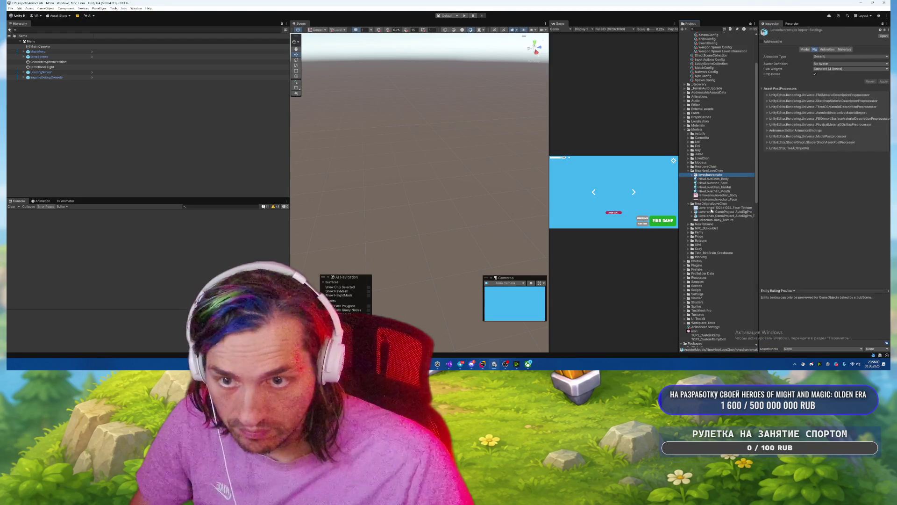
Select Love-chan_GameProject_AutoRigPro and view its Animation import settings.
{"action": "left_click", "coordinate": [710, 216]}
{"action": "left_click", "coordinate": [717, 213]}
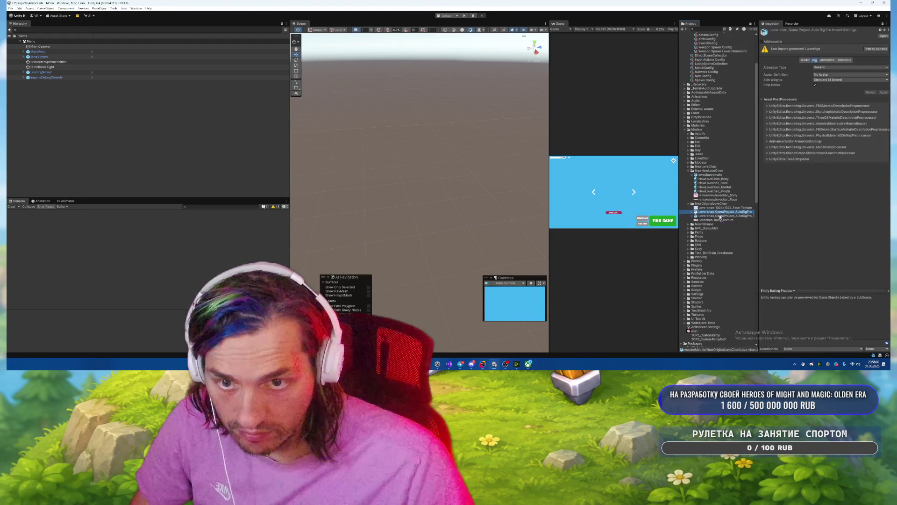
{"action": "left_click_drag", "start_coordinate": [761, 211], "coordinate": [779, 210]}
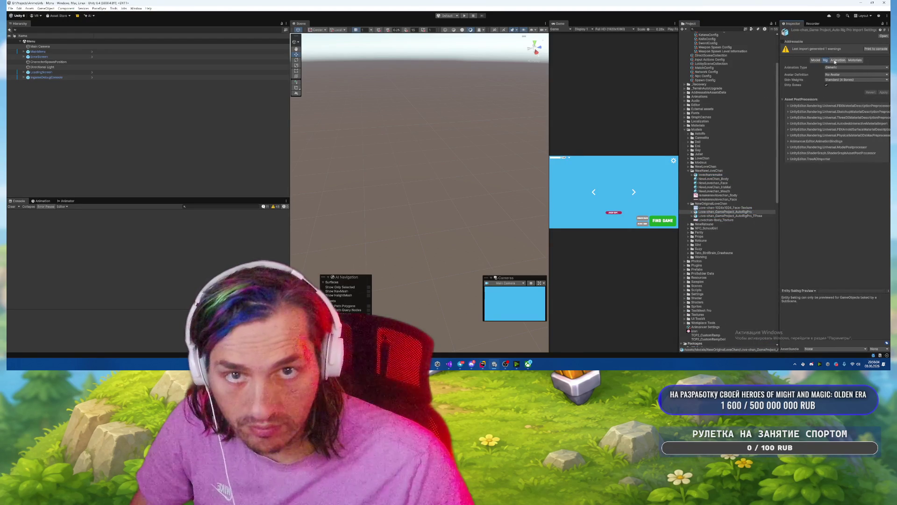
{"action": "left_click", "coordinate": [836, 61]}
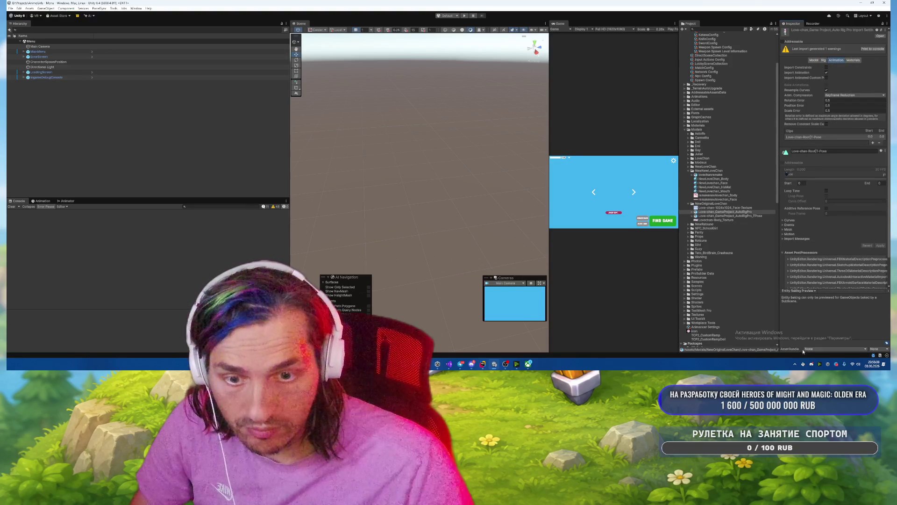
View the model's mesh settings with an enlarged preview turned to face front.
{"action": "left_click", "coordinate": [813, 61]}
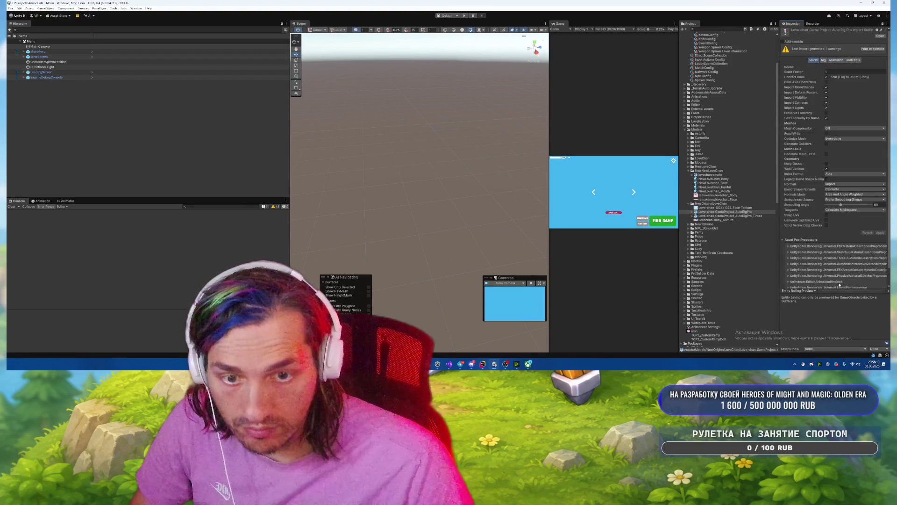
{"action": "left_click_drag", "start_coordinate": [821, 289], "coordinate": [821, 241]}
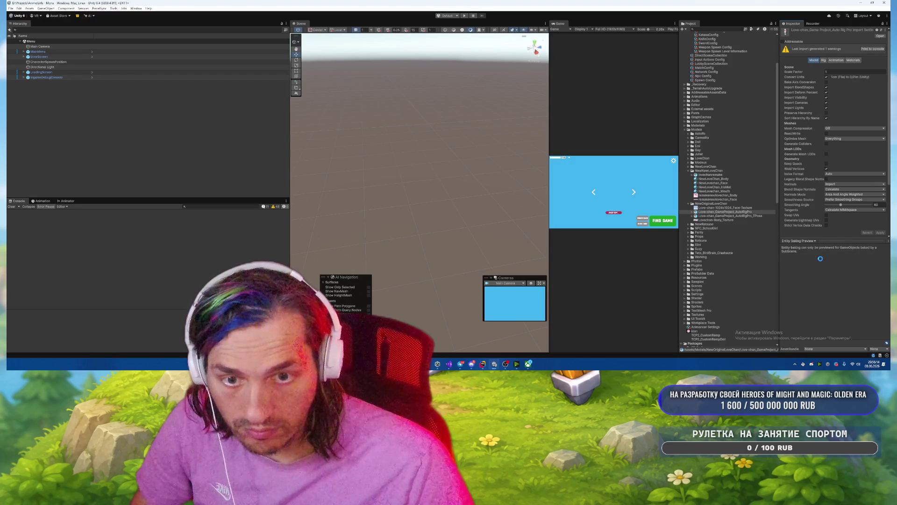
{"action": "mouse_move", "coordinate": [822, 280]}
{"action": "left_mouse_down"}
{"action": "mouse_move", "coordinate": [804, 279]}
{"action": "mouse_move", "coordinate": [832, 279]}
{"action": "left_mouse_up"}
{"action": "left_click", "coordinate": [824, 60]}
{"action": "left_click", "coordinate": [836, 60]}
{"action": "left_click", "coordinate": [824, 60]}
{"action": "left_click", "coordinate": [837, 61]}
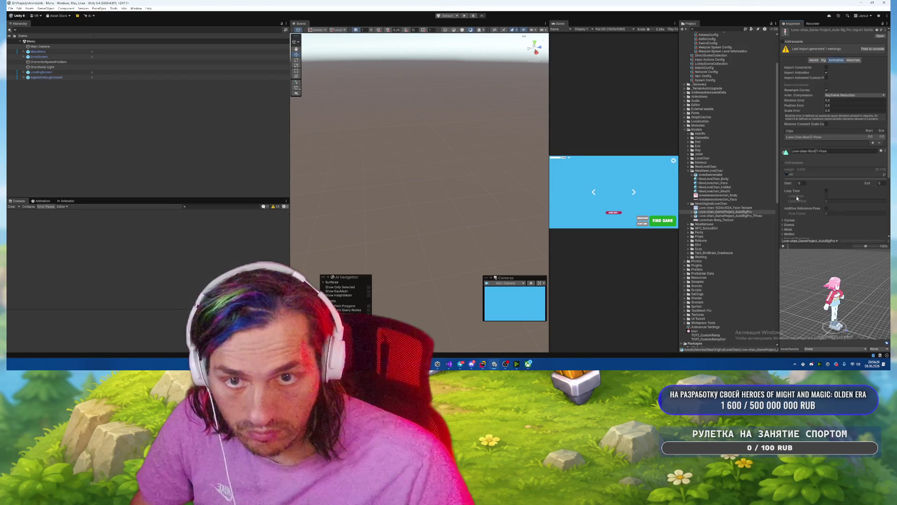
Play the Love-chan-Root|T-Pose clip in the animation preview.
{"action": "left_click", "coordinate": [786, 246]}
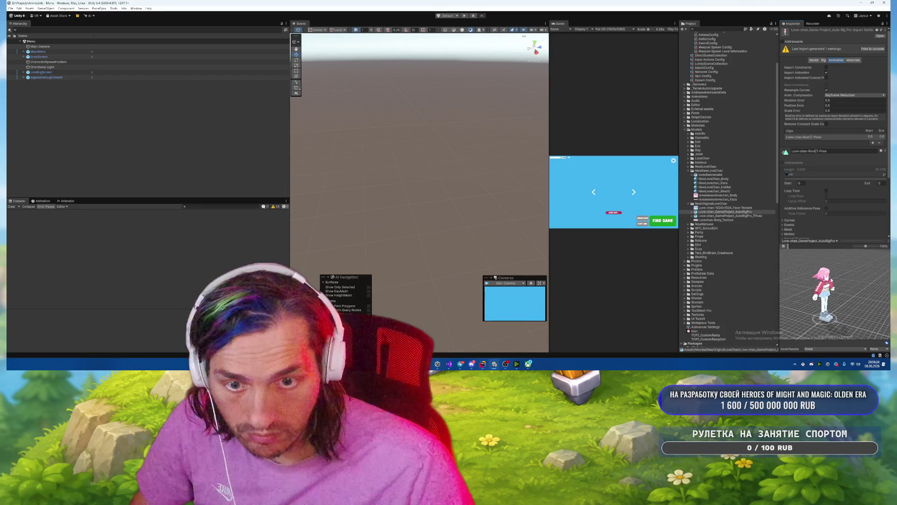
{"action": "left_click", "coordinate": [784, 247]}
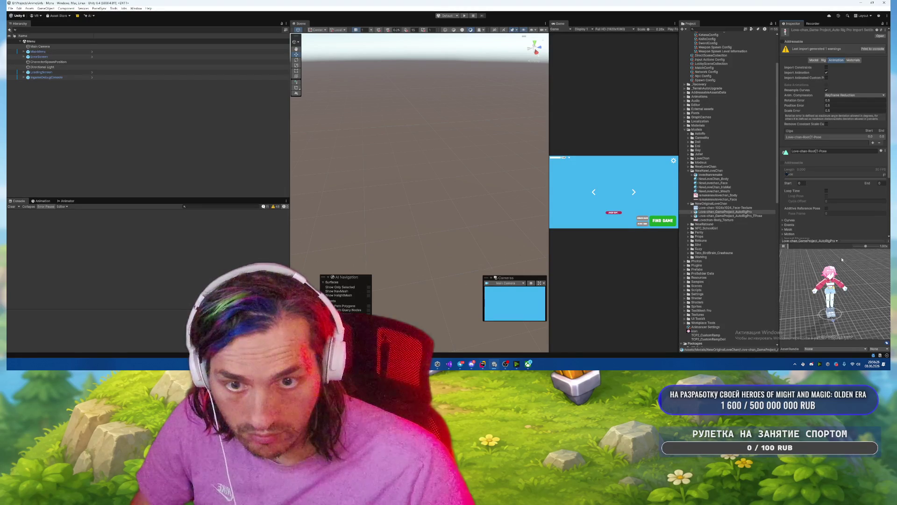
{"action": "left_click", "coordinate": [830, 137]}
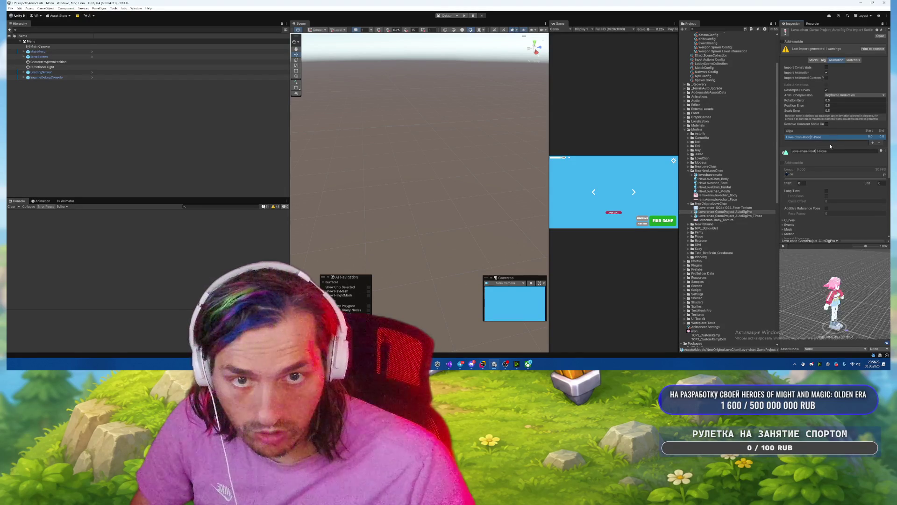
{"action": "left_click", "coordinate": [784, 246]}
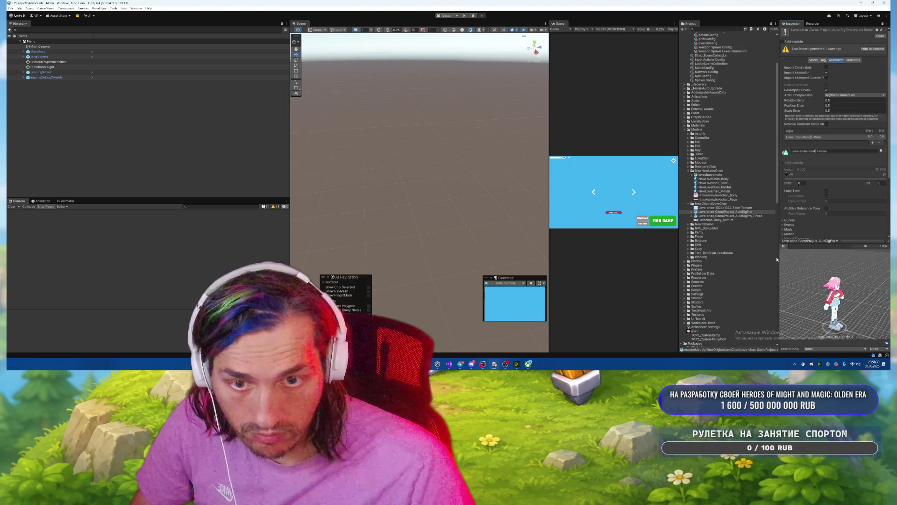
Set the rig to Humanoid and replay the T-Pose clip on the character preview.
{"action": "left_click", "coordinate": [824, 60]}
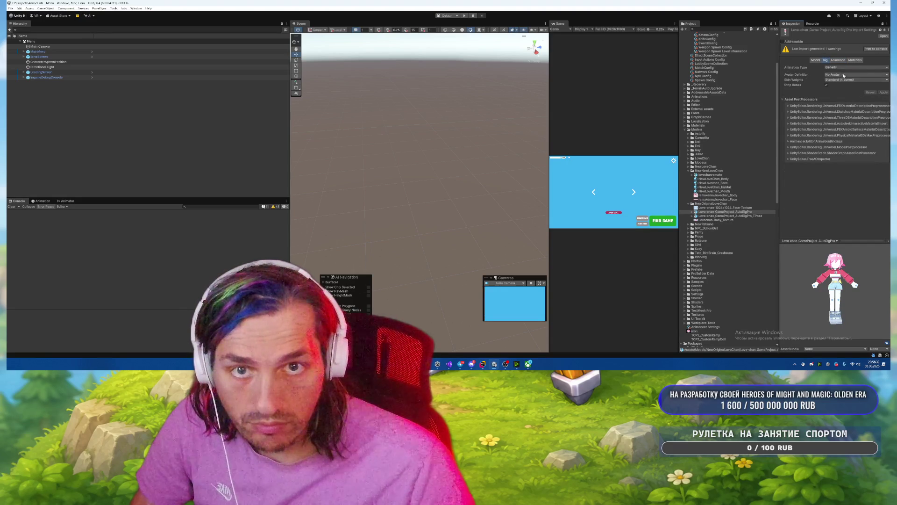
{"action": "left_click", "coordinate": [837, 90]}
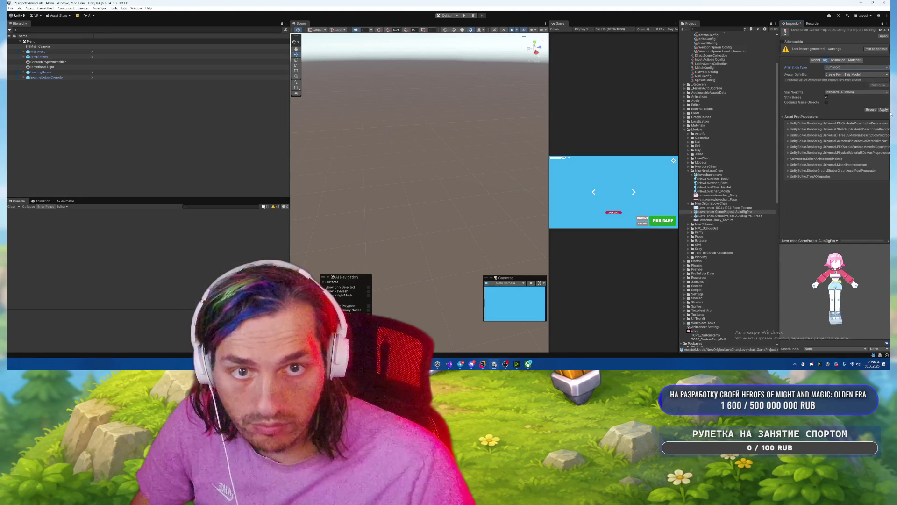
{"action": "left_click", "coordinate": [837, 60]}
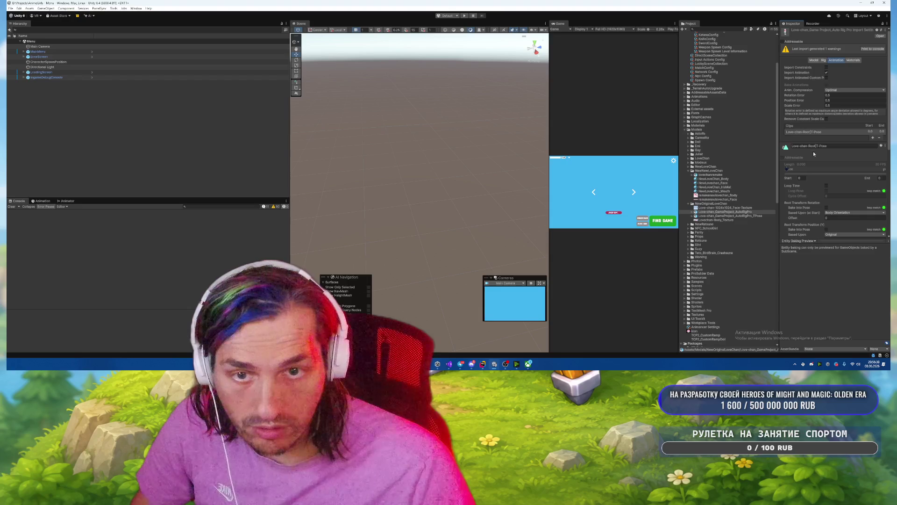
{"action": "left_click", "coordinate": [818, 132]}
{"action": "left_click", "coordinate": [798, 241]}
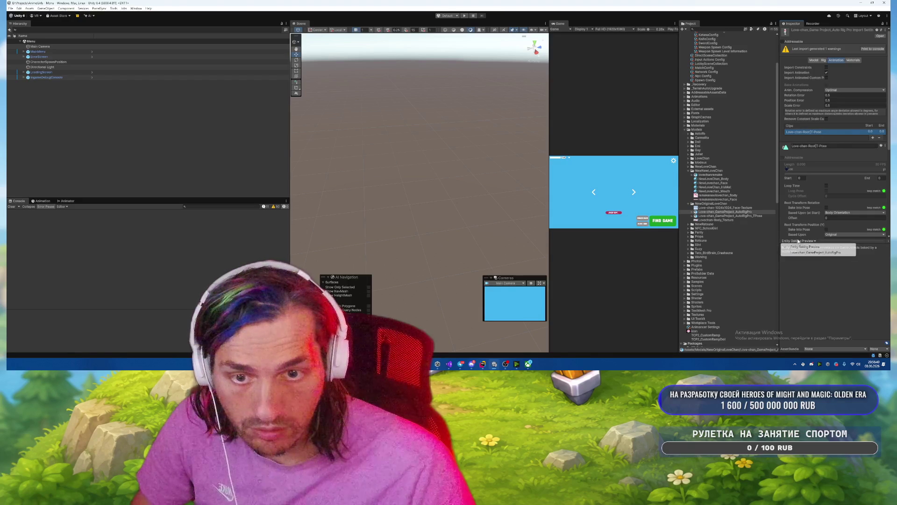
{"action": "left_click", "coordinate": [790, 250]}
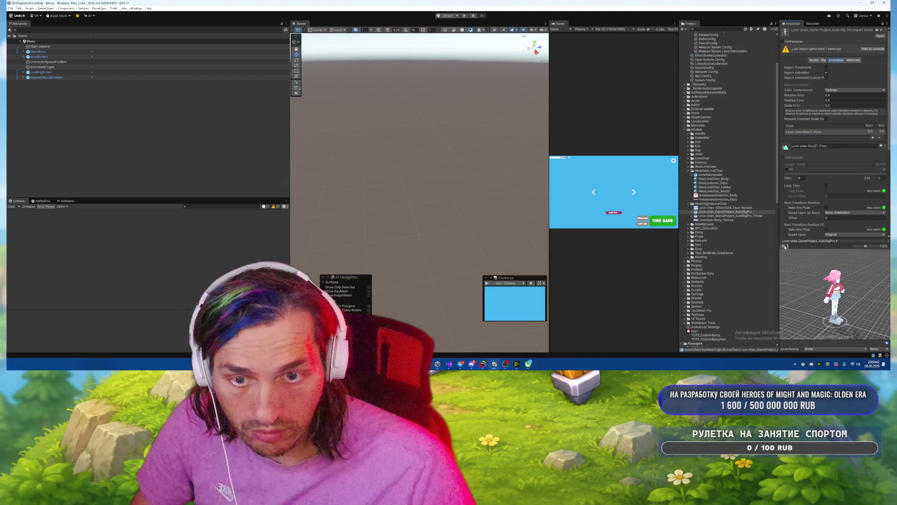
Preview the T-pose asset's Idle animation, then recheck the auto-rigged model's Humanoid rig.
{"action": "left_click", "coordinate": [727, 216]}
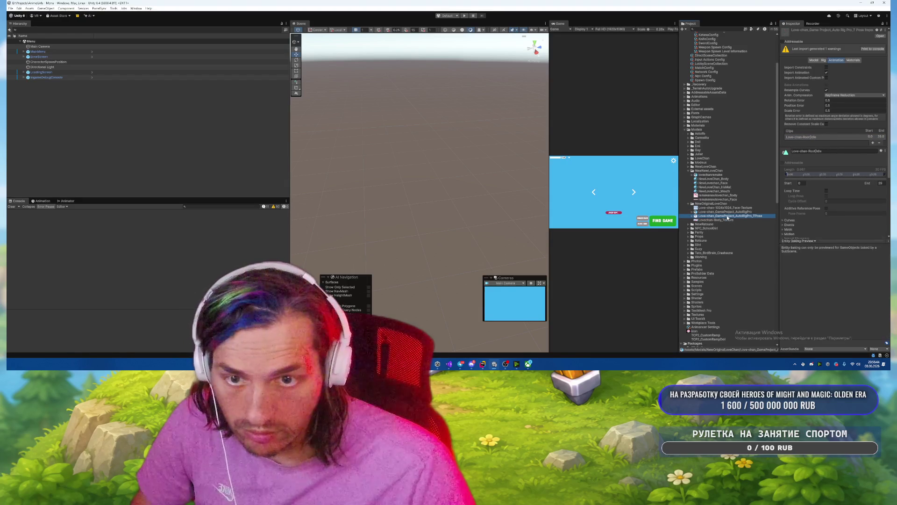
{"action": "left_click", "coordinate": [808, 240]}
{"action": "left_click", "coordinate": [795, 251]}
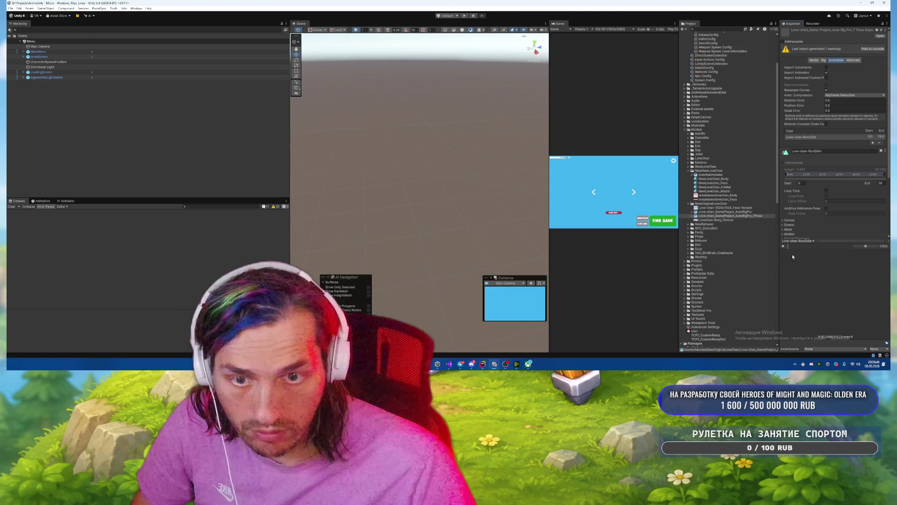
{"action": "key", "text": "Up"}
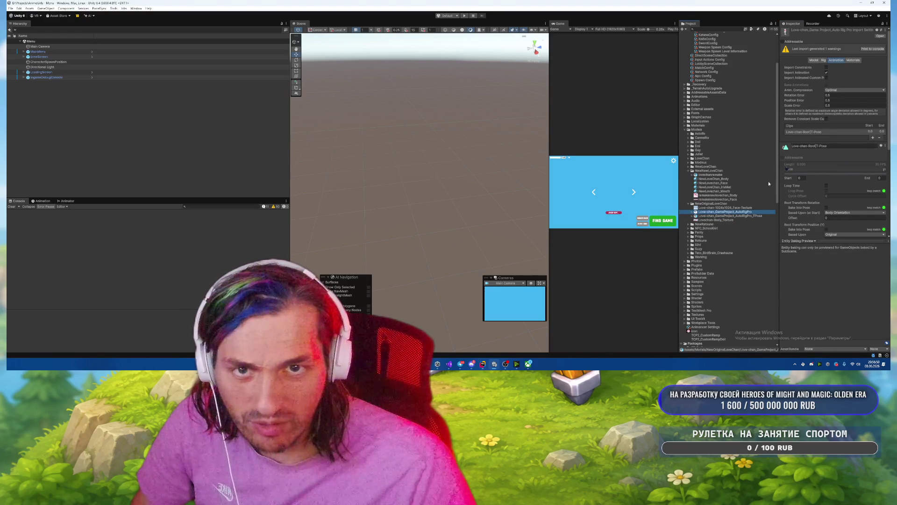
{"action": "left_click", "coordinate": [824, 60]}
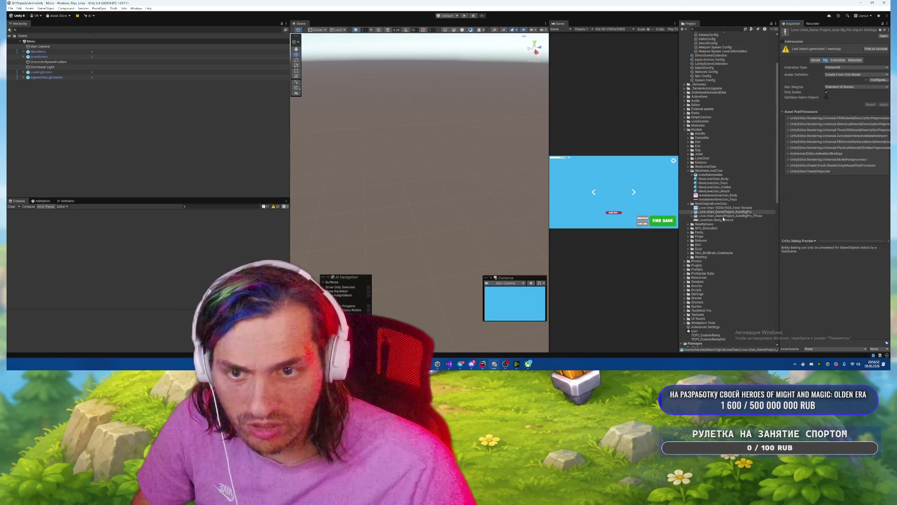
Make the T-pose model Humanoid, copying its avatar from AutoRigProAvatar.
{"action": "left_click", "coordinate": [723, 216]}
{"action": "left_click", "coordinate": [834, 67]}
{"action": "left_click", "coordinate": [836, 72]}
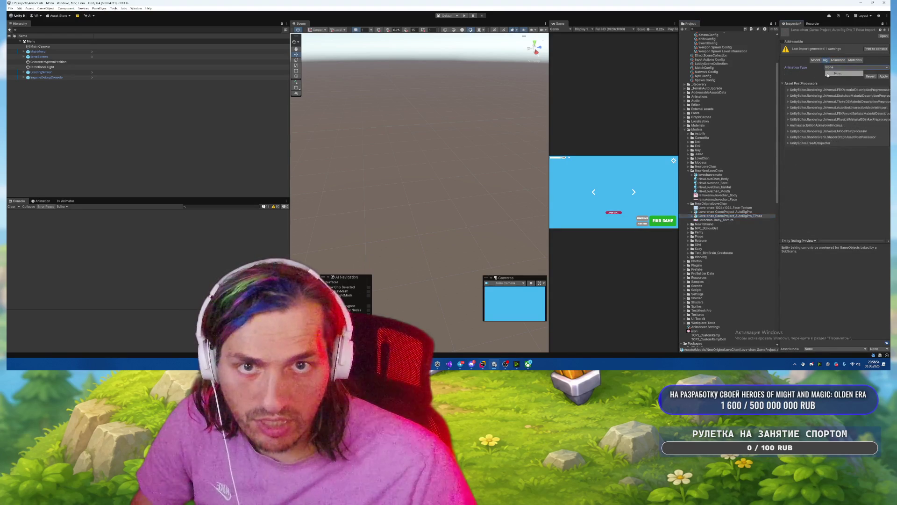
{"action": "left_click", "coordinate": [836, 68]}
{"action": "left_click", "coordinate": [838, 89]}
{"action": "left_click", "coordinate": [841, 75]}
{"action": "left_click", "coordinate": [841, 92]}
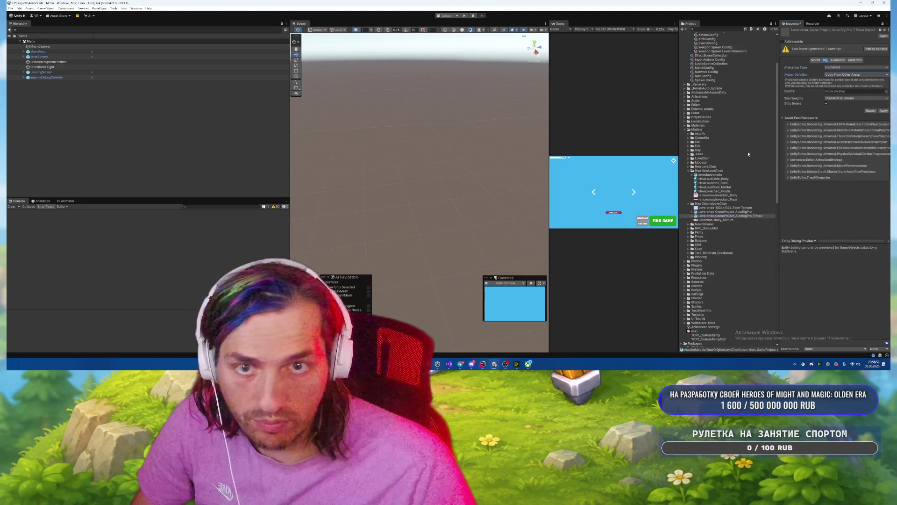
{"action": "left_click", "coordinate": [692, 212]}
{"action": "mouse_move", "coordinate": [728, 273]}
{"action": "left_mouse_down"}
{"action": "mouse_move", "coordinate": [841, 92]}
{"action": "mouse_move", "coordinate": [855, 91]}
{"action": "left_mouse_up"}
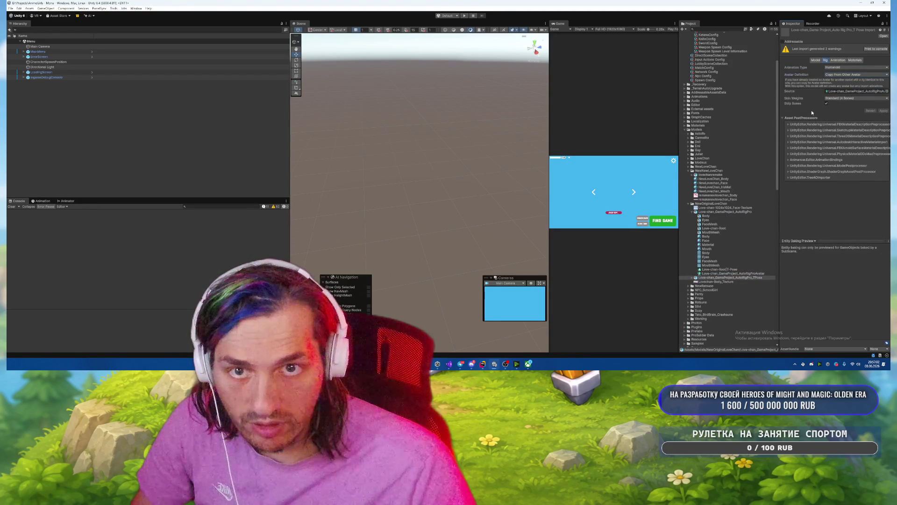
Play the T-pose asset's animation preview with the character facing front.
{"action": "left_click", "coordinate": [836, 60]}
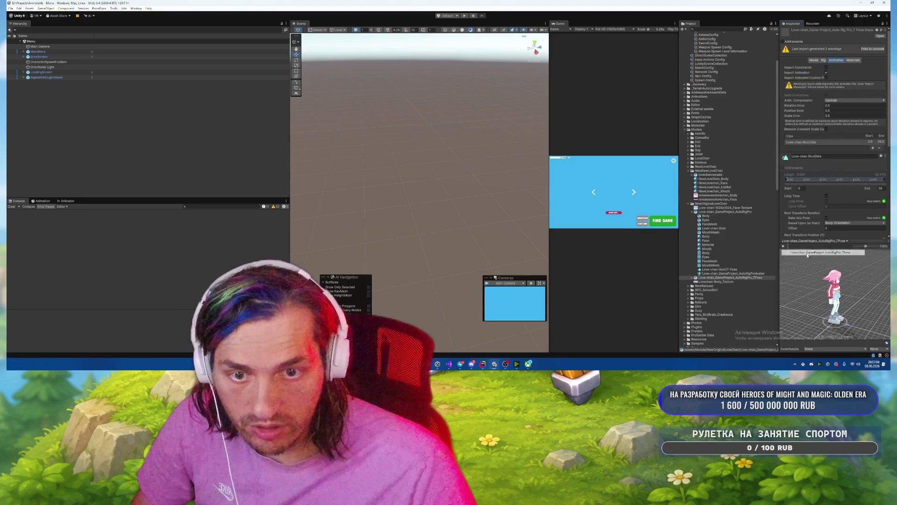
{"action": "left_click_drag", "start_coordinate": [848, 292], "coordinate": [803, 297]}
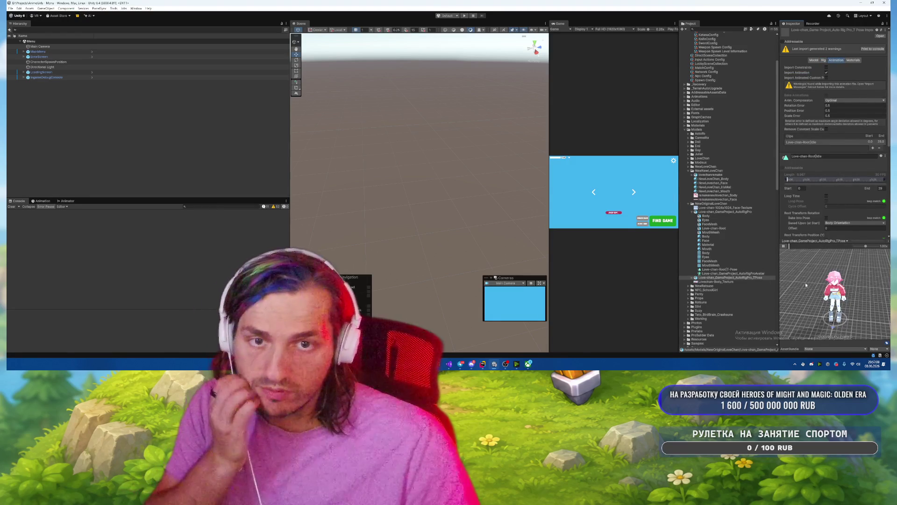
{"action": "left_click", "coordinate": [784, 246]}
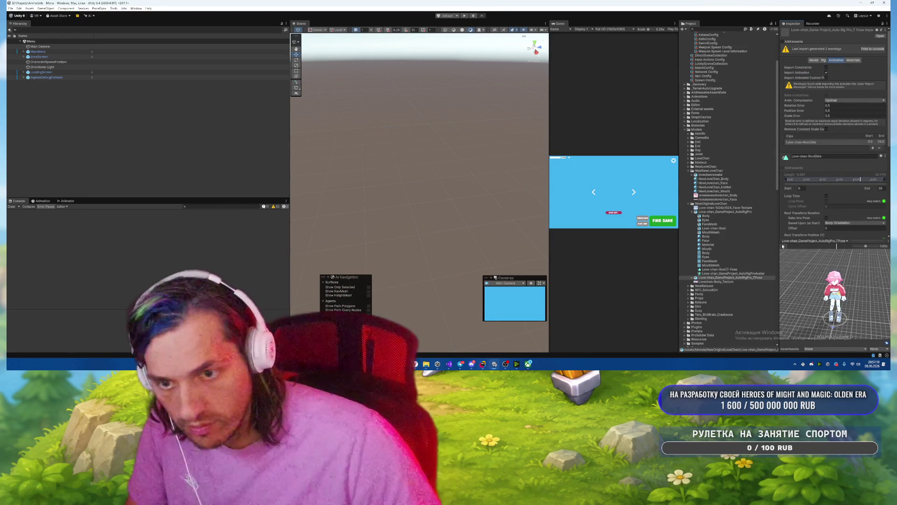
{"action": "scroll", "coordinate": [739, 248], "scroll_direction": "down", "scroll_amount": 10}
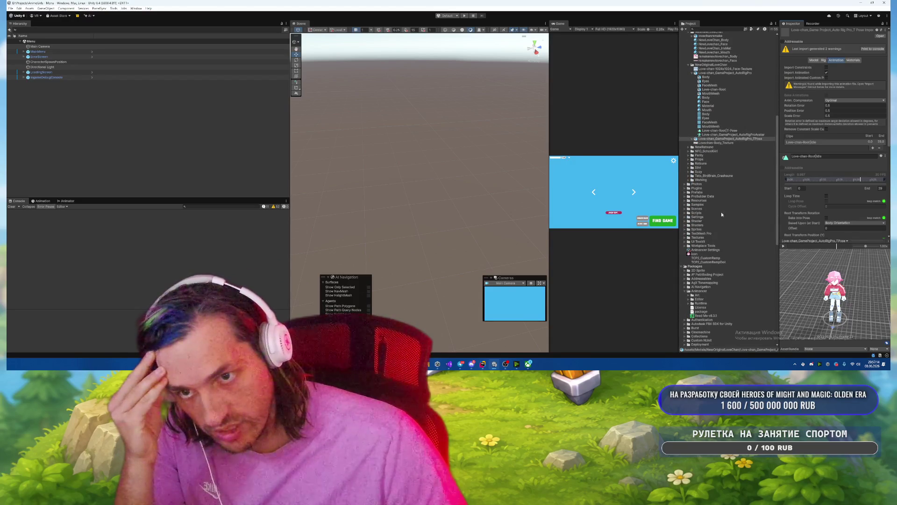
Open the OriginalLoveChanSkin prefab, widen the Name column and select FusionHitbox_CapsuleCollider_0.
{"action": "left_click", "coordinate": [685, 192]}
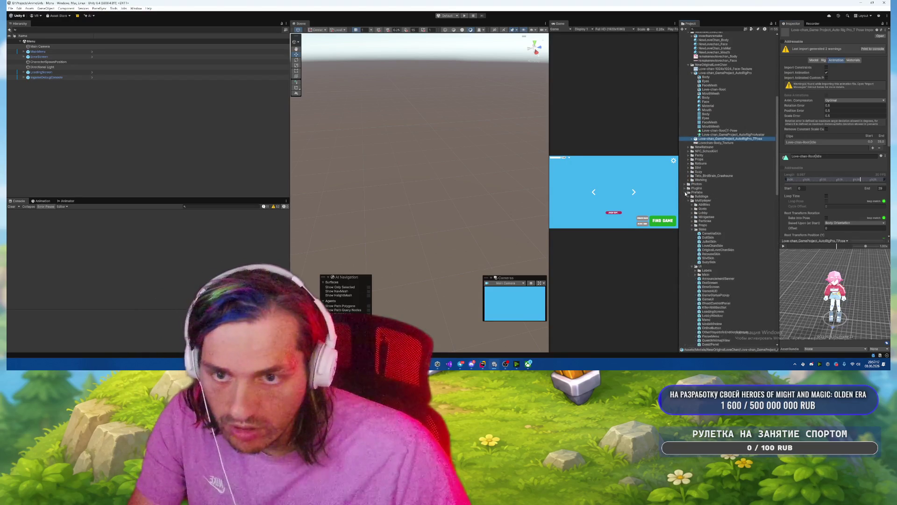
{"action": "double_click", "coordinate": [716, 250]}
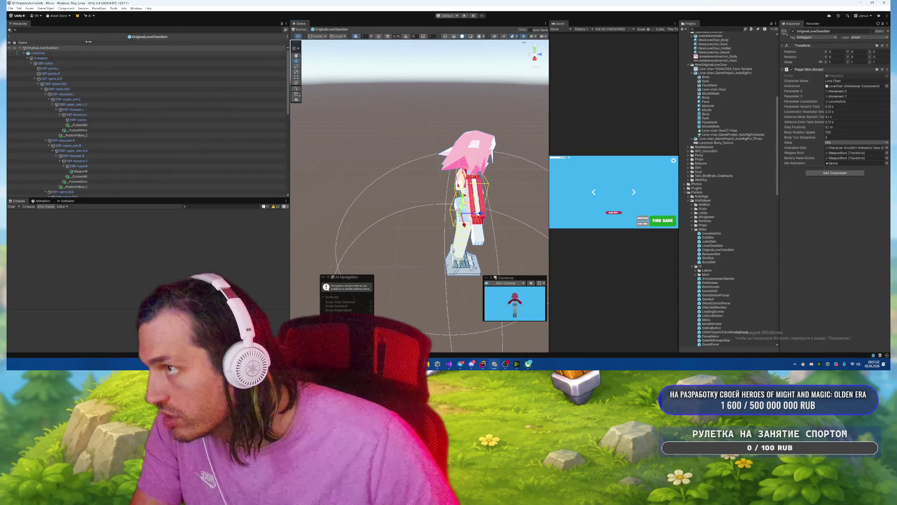
{"action": "left_click_drag", "start_coordinate": [88, 40], "coordinate": [163, 52]}
{"action": "left_click", "coordinate": [108, 125]}
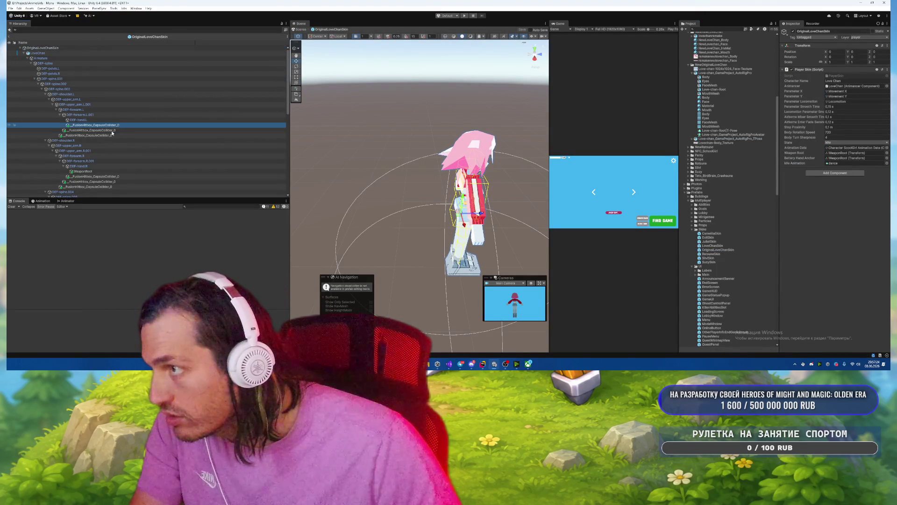
Scroll the Hierarchy and drag in the Scene view, triggering Rider's exception break.
{"action": "scroll", "coordinate": [134, 130], "scroll_direction": "down", "scroll_amount": 10}
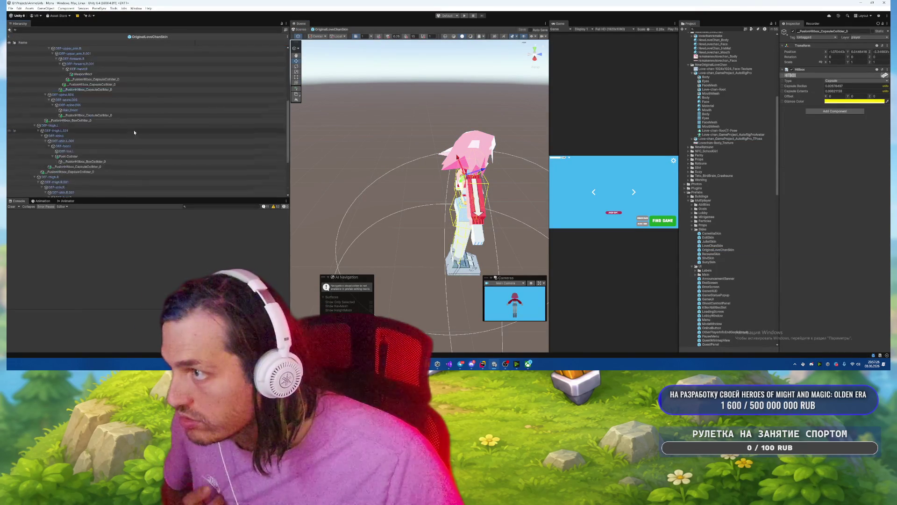
{"action": "scroll", "coordinate": [134, 130], "scroll_direction": "up", "scroll_amount": 10}
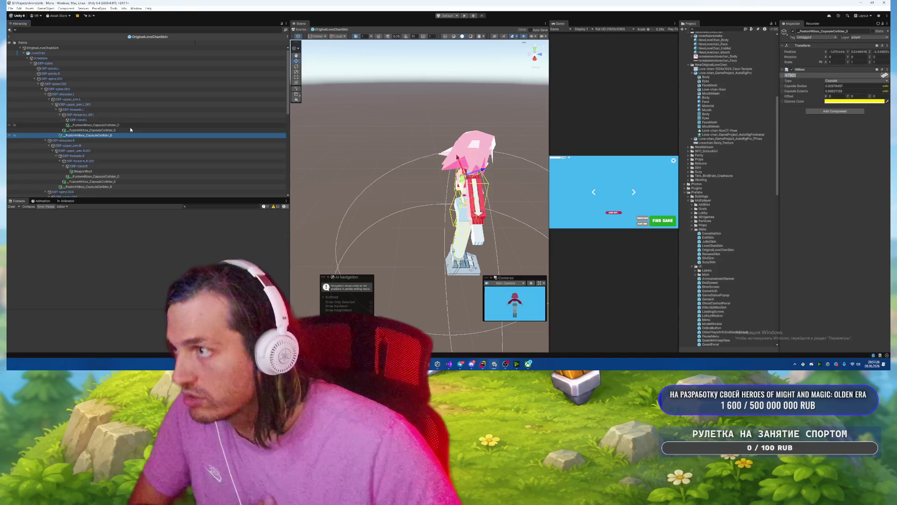
{"action": "middle_click", "coordinate": [406, 190]}
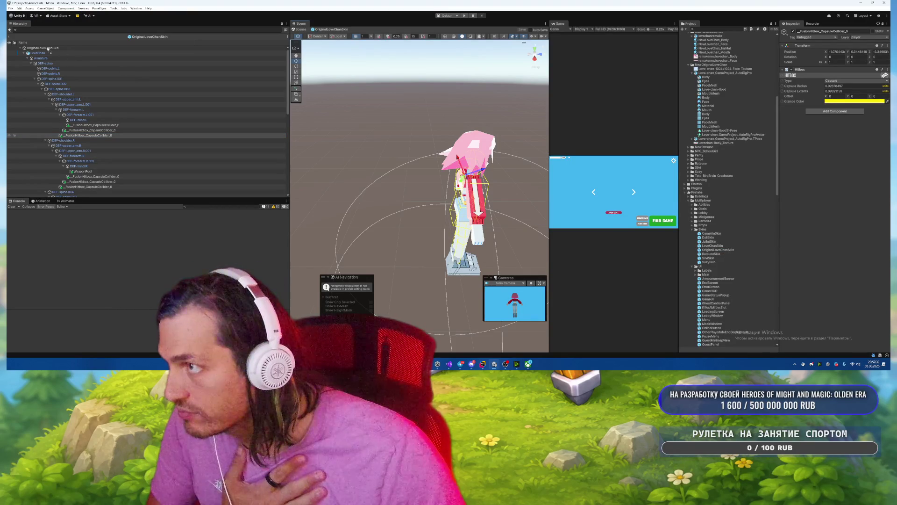
{"action": "left_click_drag", "start_coordinate": [50, 49], "coordinate": [51, 52]}
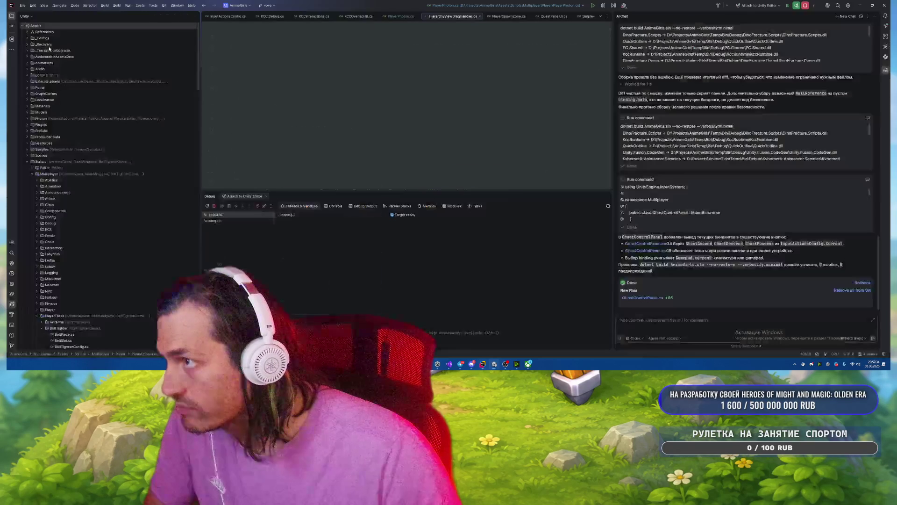
Resume Rider's debugger, dismiss the cyclic nesting warning, and nest Love-chan_GameProject_AutoRigPro under OriginalLoveChanSkin.
{"action": "key", "text": "F9"}
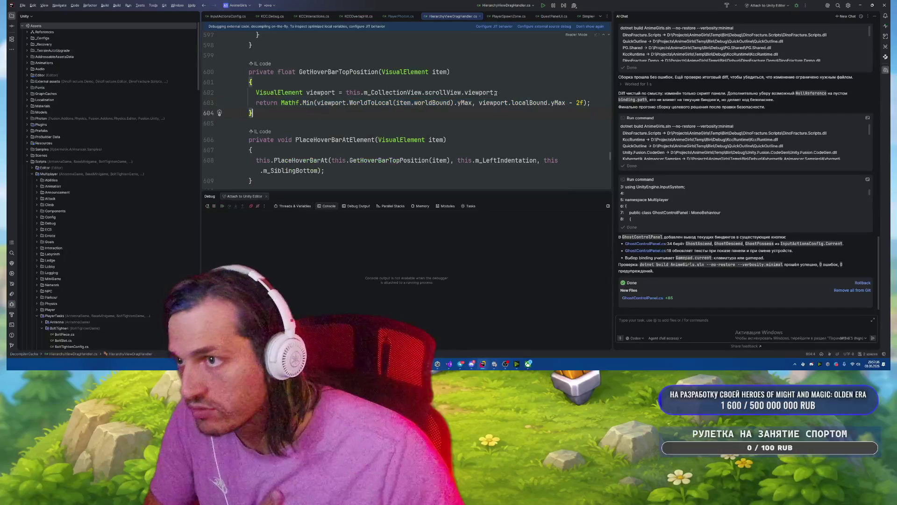
{"action": "key", "text": "alt+Tab"}
{"action": "left_click", "coordinate": [428, 145]}
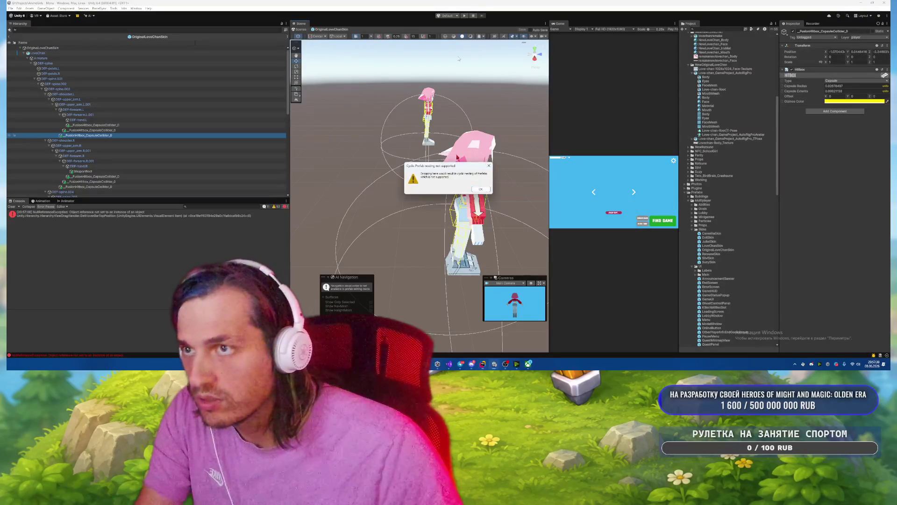
{"action": "left_click", "coordinate": [480, 189]}
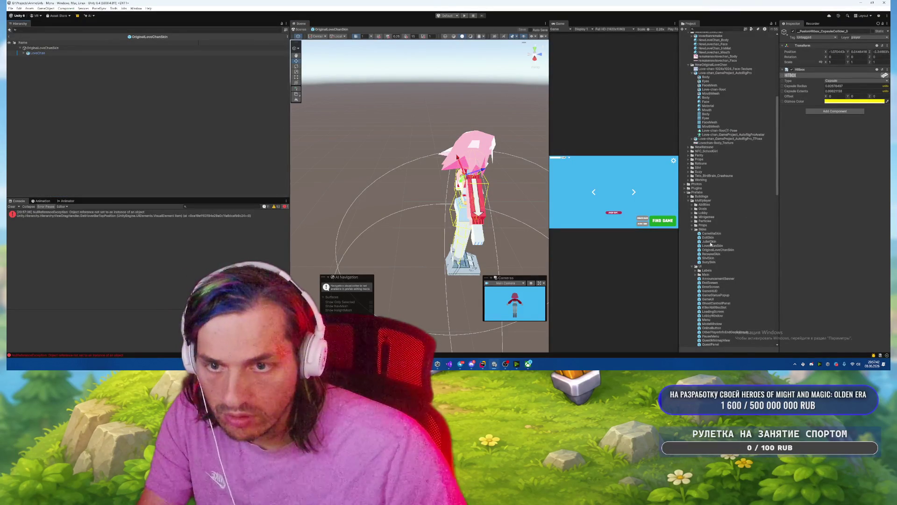
{"action": "scroll", "coordinate": [732, 241], "scroll_direction": "up", "scroll_amount": 4}
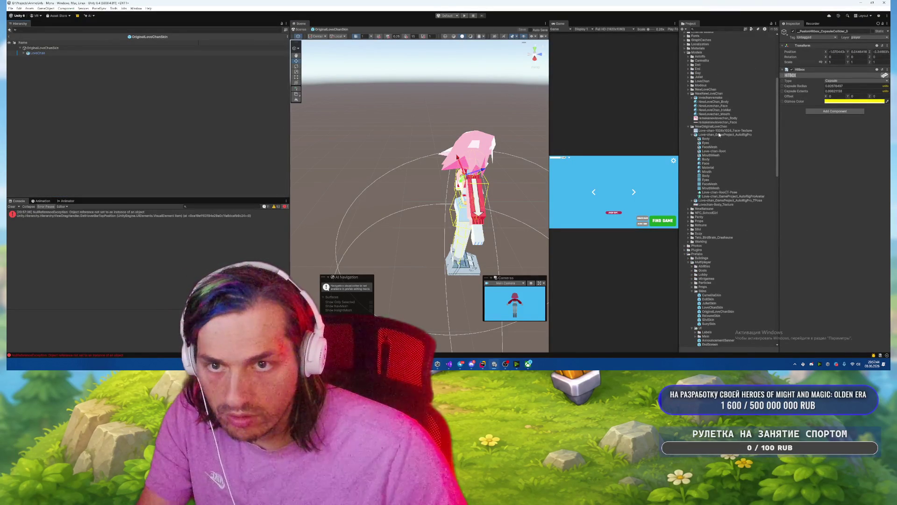
{"action": "left_click_drag", "start_coordinate": [730, 135], "coordinate": [54, 54]}
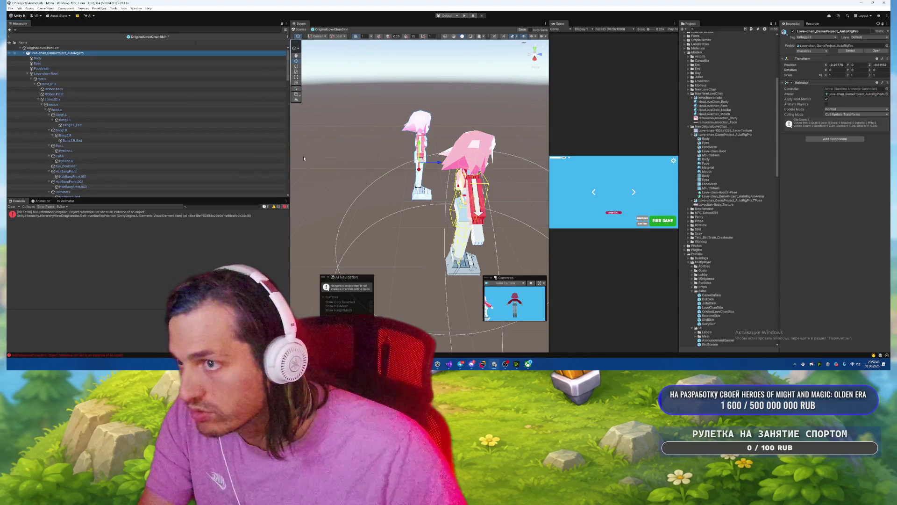
Zero the new model's position so it sits on the old LoveChan.
{"action": "double_click", "coordinate": [827, 65]}
{"action": "type", "text": "0"}
{"action": "key", "text": "Tab"}
{"action": "key", "text": "Tab"}
{"action": "type", "text": "0"}
{"action": "left_click_drag", "start_coordinate": [506, 120], "coordinate": [373, 124]}
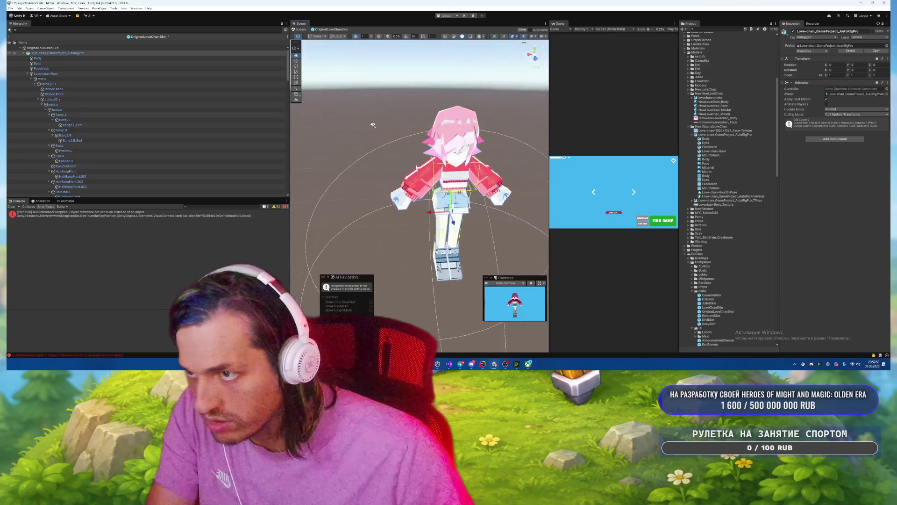
Set the new model's scale to 1.7, comparing against the old LoveChan.
{"action": "left_click", "coordinate": [24, 53]}
{"action": "left_click", "coordinate": [40, 58]}
{"action": "left_click", "coordinate": [49, 55]}
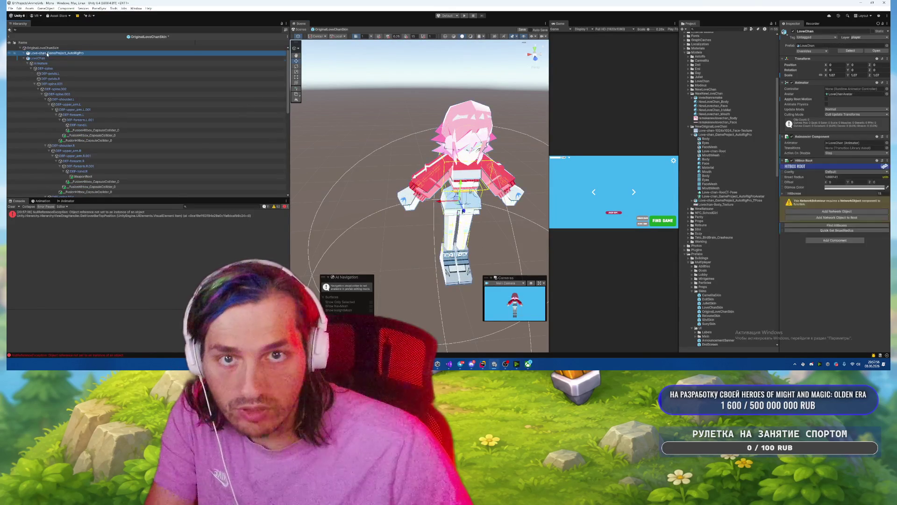
{"action": "left_click", "coordinate": [830, 75]}
{"action": "type", "text": "1.7"}
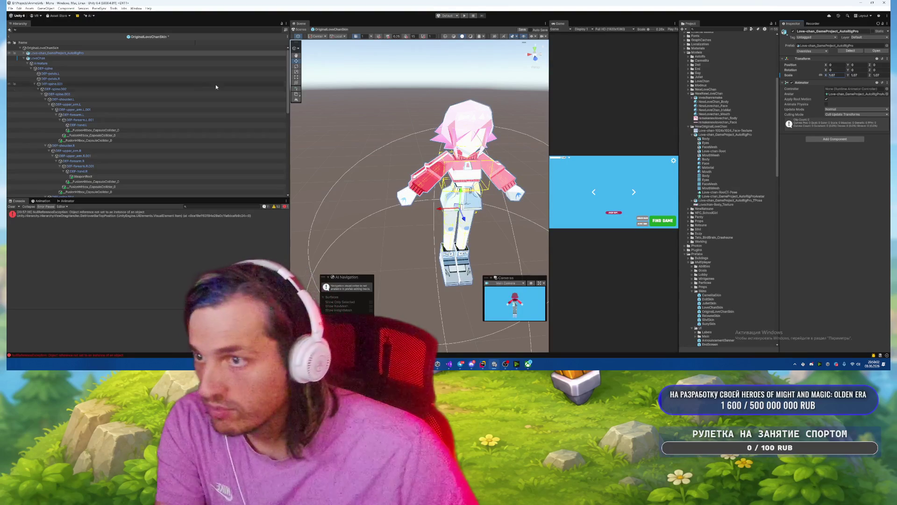
{"action": "left_click", "coordinate": [51, 57]}
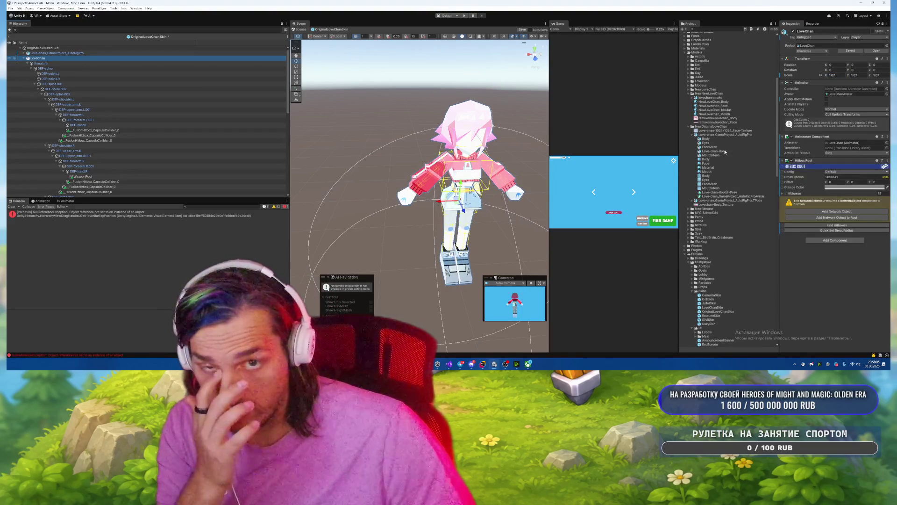
{"action": "left_click", "coordinate": [60, 54]}
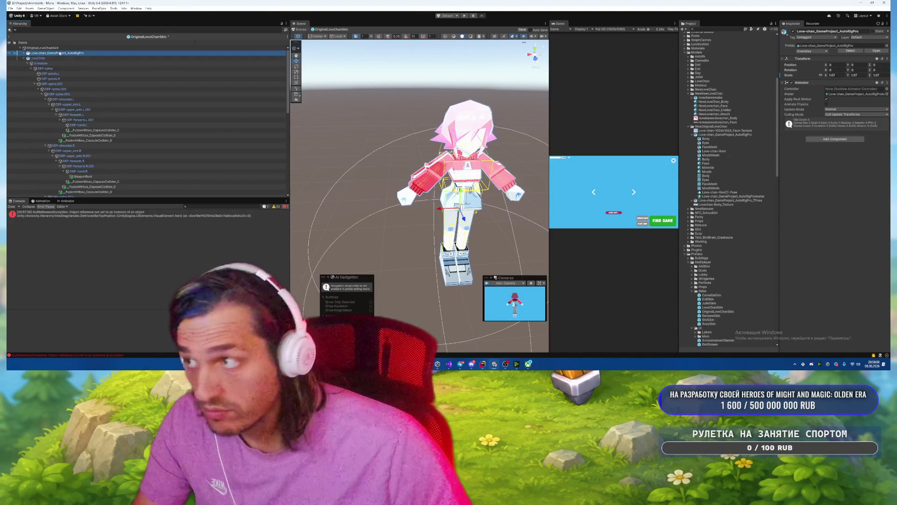
Add an Animancer Component to the new auto-rigged model.
{"action": "left_click", "coordinate": [831, 139]}
{"action": "type", "text": "anim"}
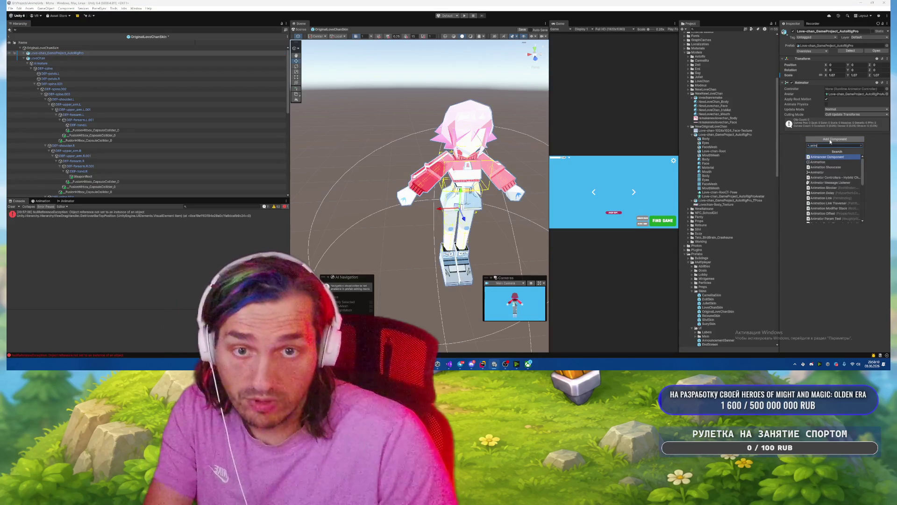
{"action": "key", "text": "Return"}
{"action": "left_click", "coordinate": [58, 58]}
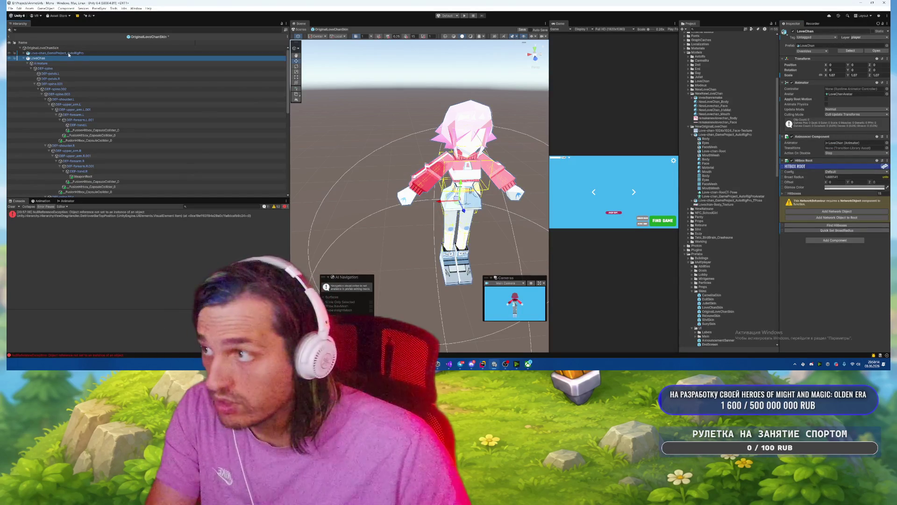
{"action": "left_click", "coordinate": [67, 53]}
Browse the Tools > Multiplayer menu and close it without running anything.
{"action": "left_click", "coordinate": [114, 9]}
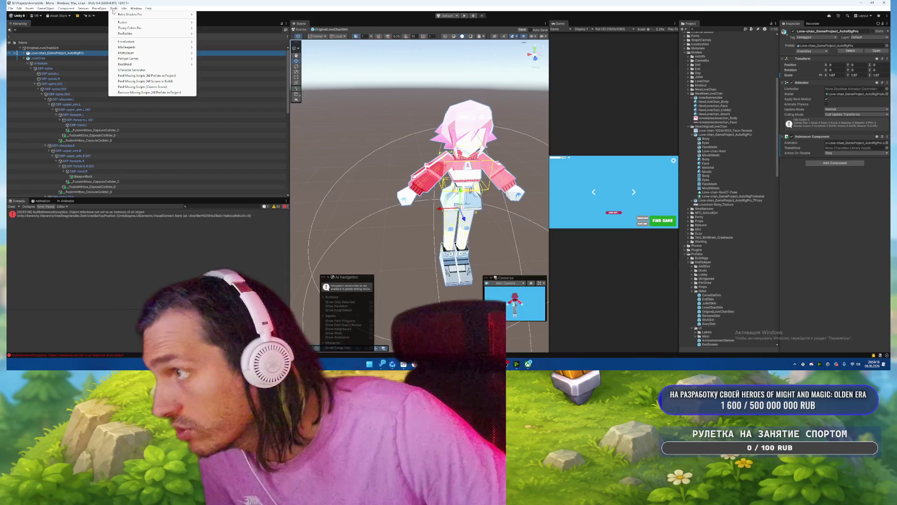
{"action": "left_click", "coordinate": [115, 10]}
{"action": "left_click", "coordinate": [114, 9]}
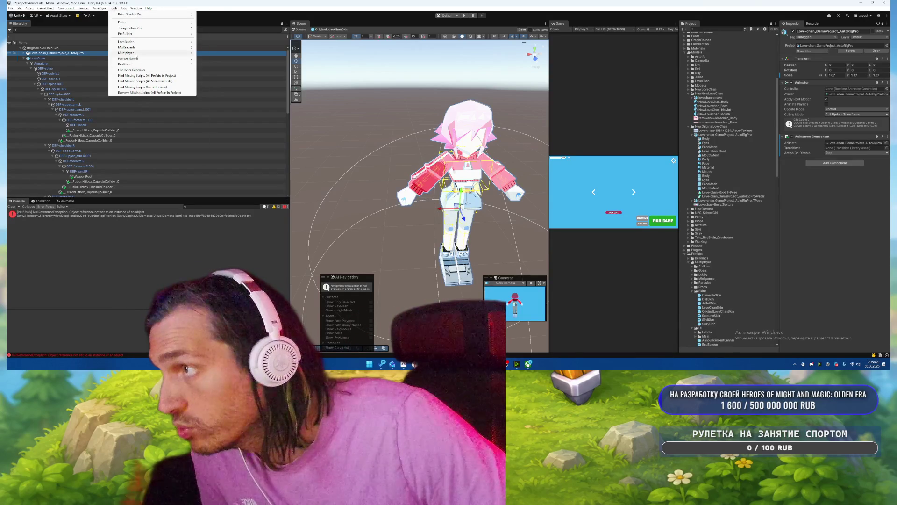
{"action": "mouse_move", "coordinate": [136, 54]}
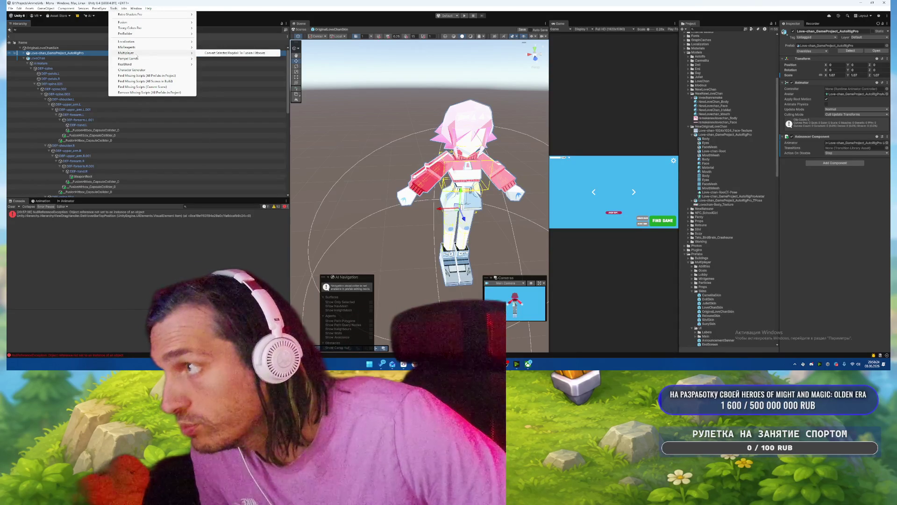
{"action": "left_click", "coordinate": [847, 262]}
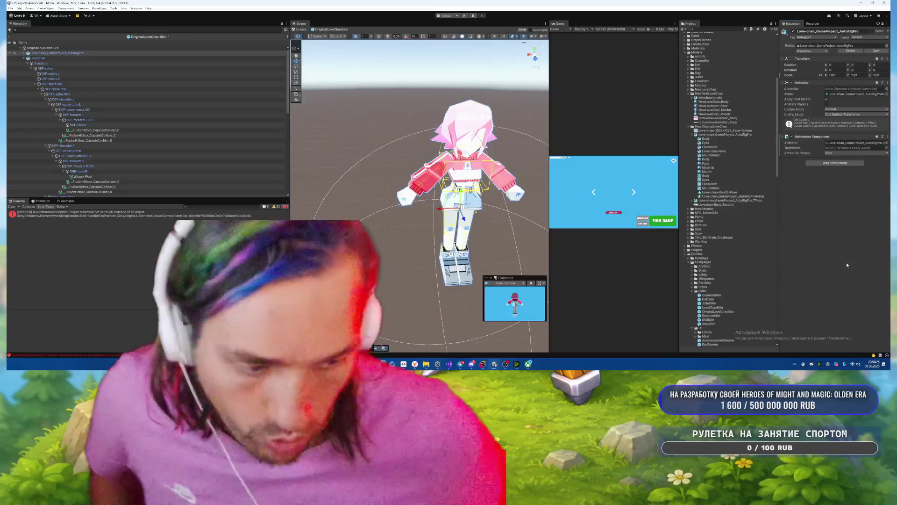
Add a Biped Ragdoll Creator and create the ragdoll on the new model.
{"action": "left_click", "coordinate": [835, 163]}
{"action": "type", "text": "rag"}
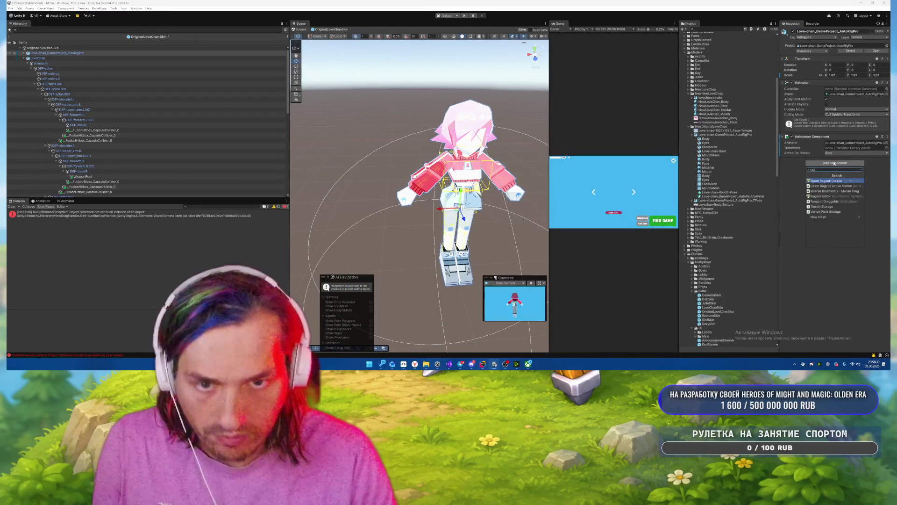
{"action": "key", "text": "Return"}
{"action": "left_click", "coordinate": [833, 178]}
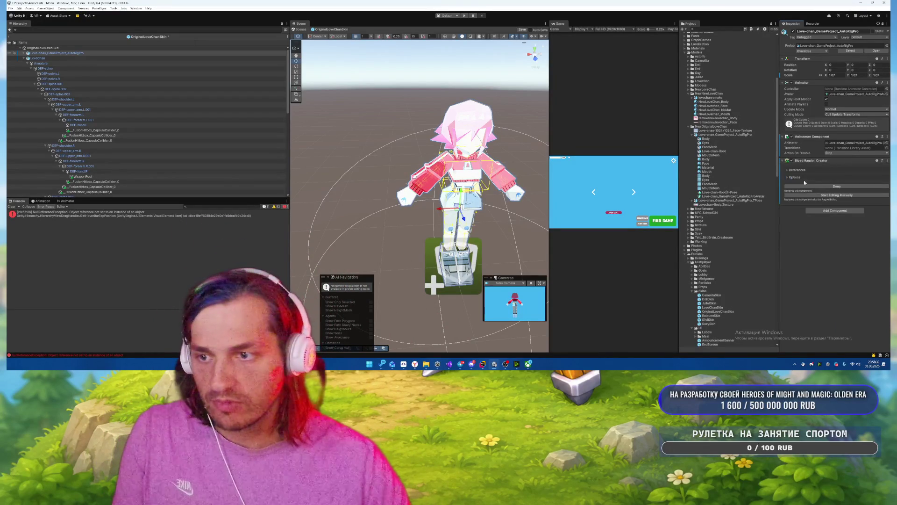
{"action": "left_click", "coordinate": [795, 177]}
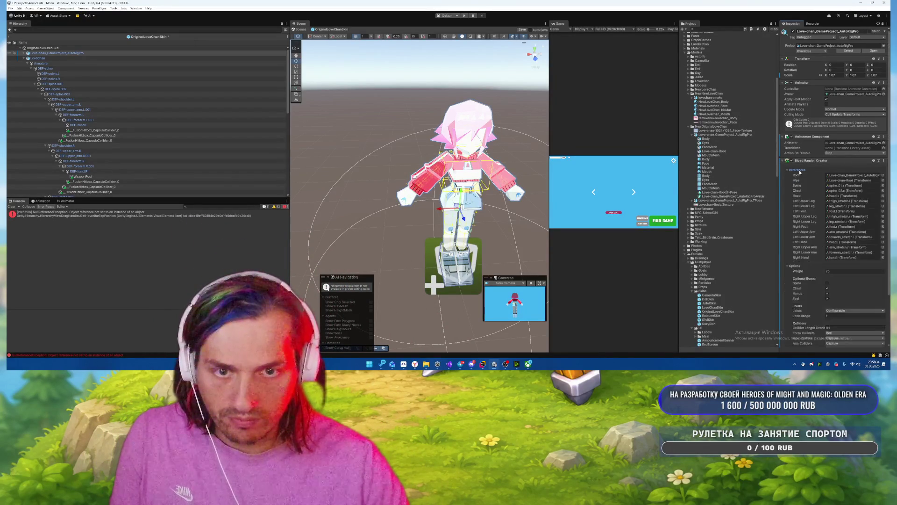
{"action": "left_click", "coordinate": [794, 178]}
{"action": "left_click", "coordinate": [836, 187]}
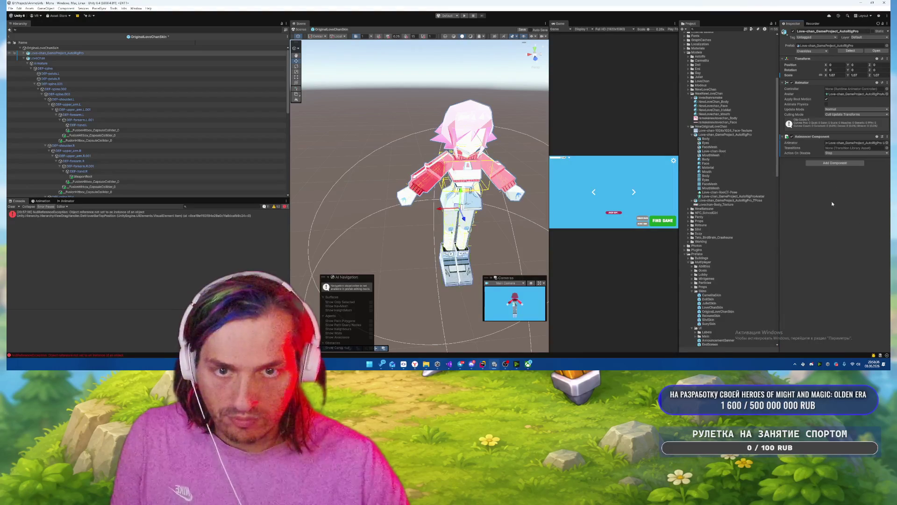
Run Convert Selected Ragdoll To Fusion Hitboxes and accept the report.
{"action": "left_click", "coordinate": [114, 8]}
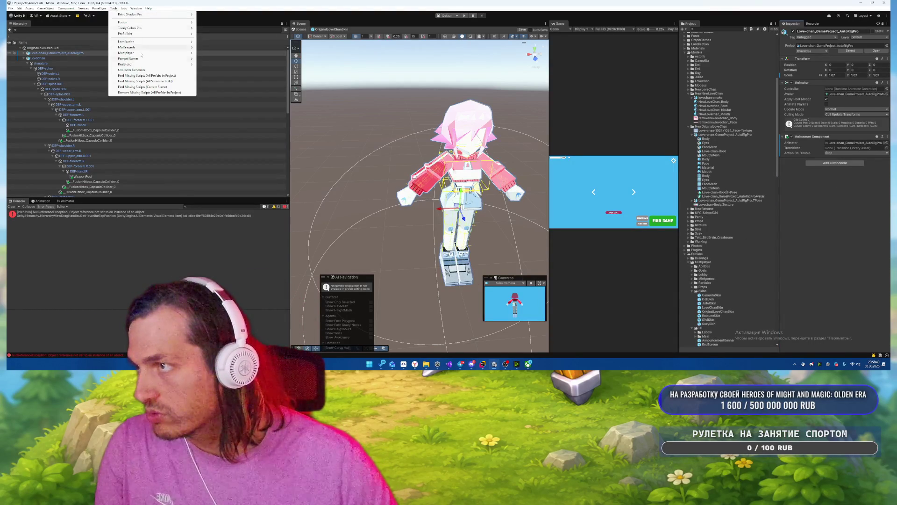
{"action": "mouse_move", "coordinate": [141, 55]}
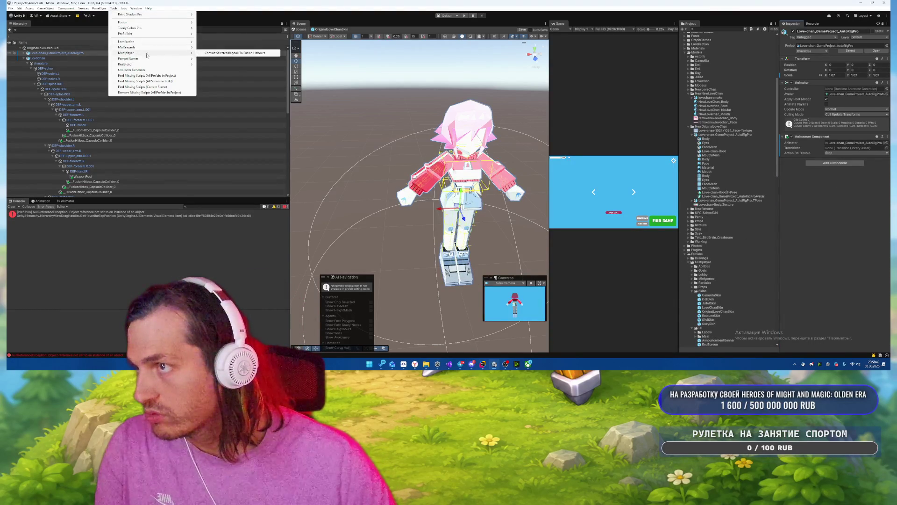
{"action": "left_click", "coordinate": [233, 53]}
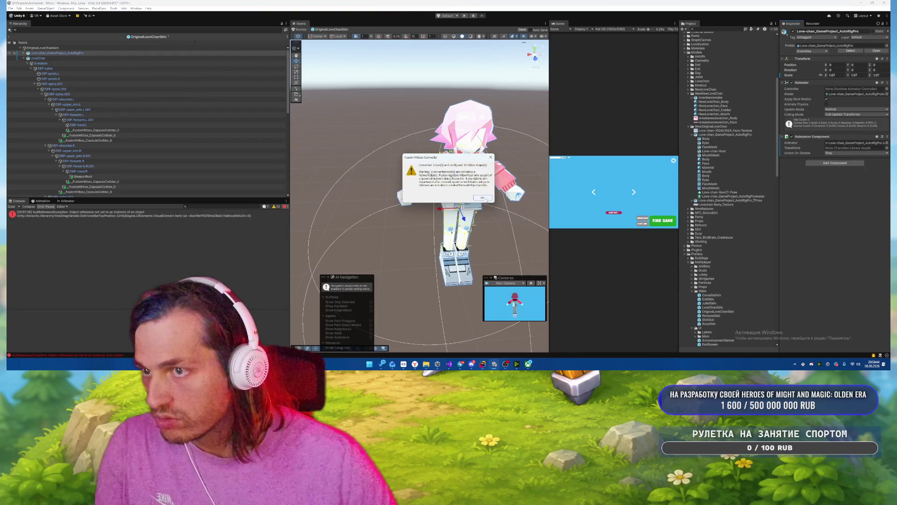
{"action": "left_click", "coordinate": [483, 198]}
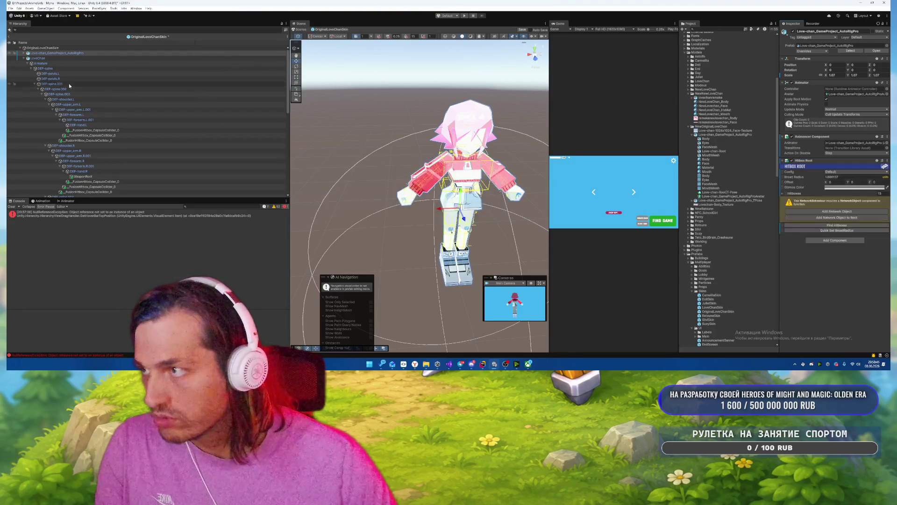
Locate and select the old WeaponRoot referenced by Player Skin.
{"action": "left_click", "coordinate": [55, 49]}
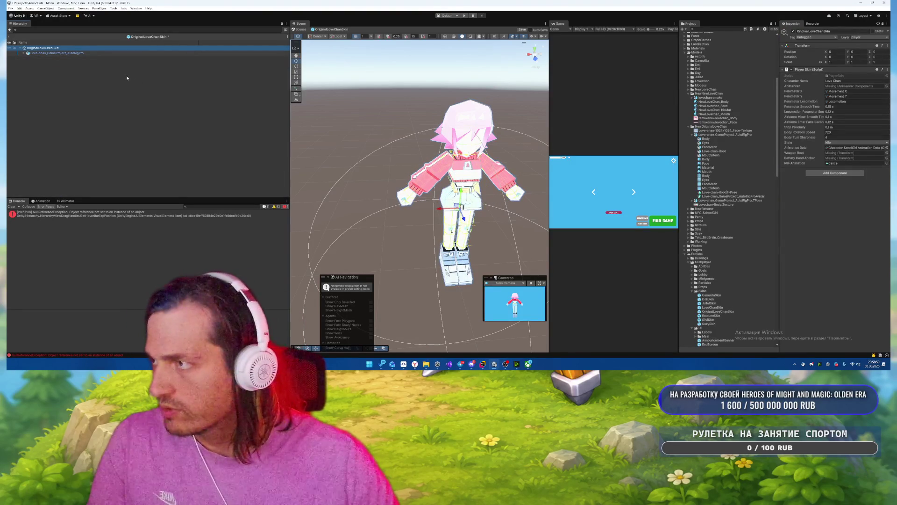
{"action": "left_click", "coordinate": [56, 53]}
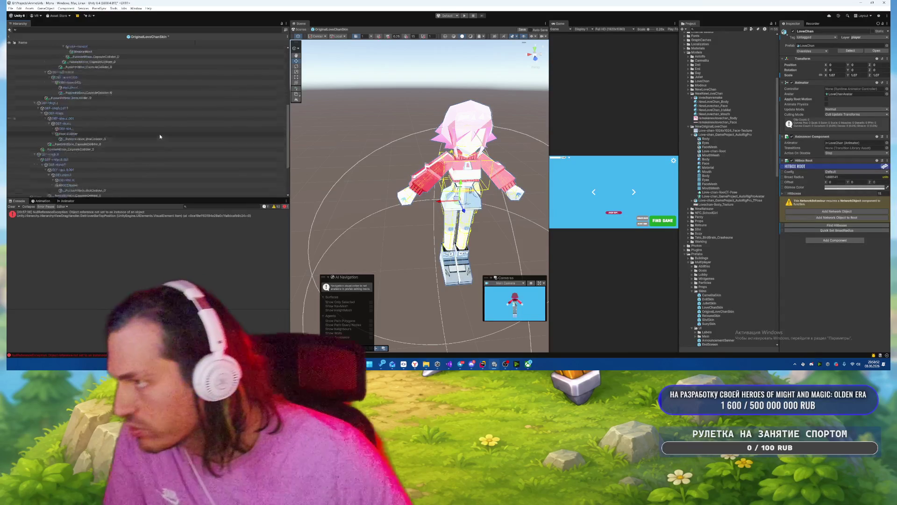
{"action": "scroll", "coordinate": [160, 135], "scroll_direction": "down", "scroll_amount": 5}
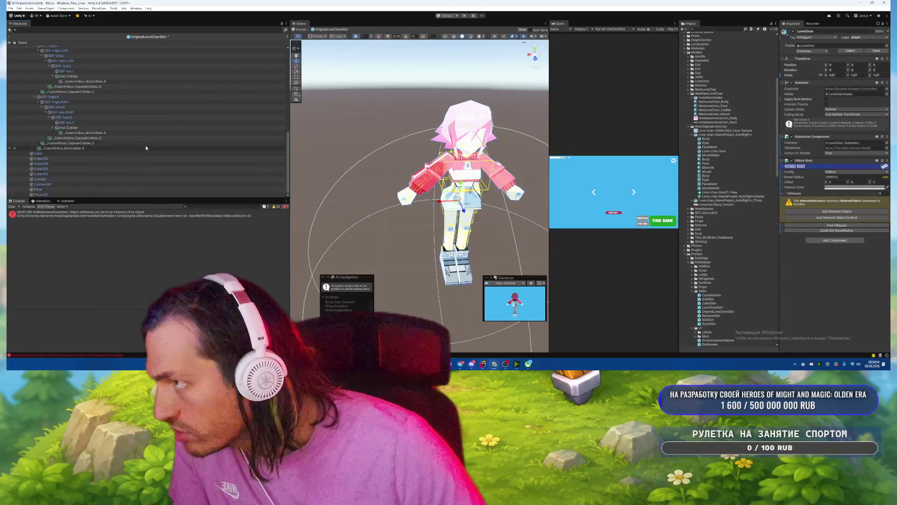
{"action": "scroll", "coordinate": [146, 148], "scroll_direction": "up", "scroll_amount": 10}
{"action": "left_click", "coordinate": [47, 48]}
{"action": "left_click", "coordinate": [855, 153]}
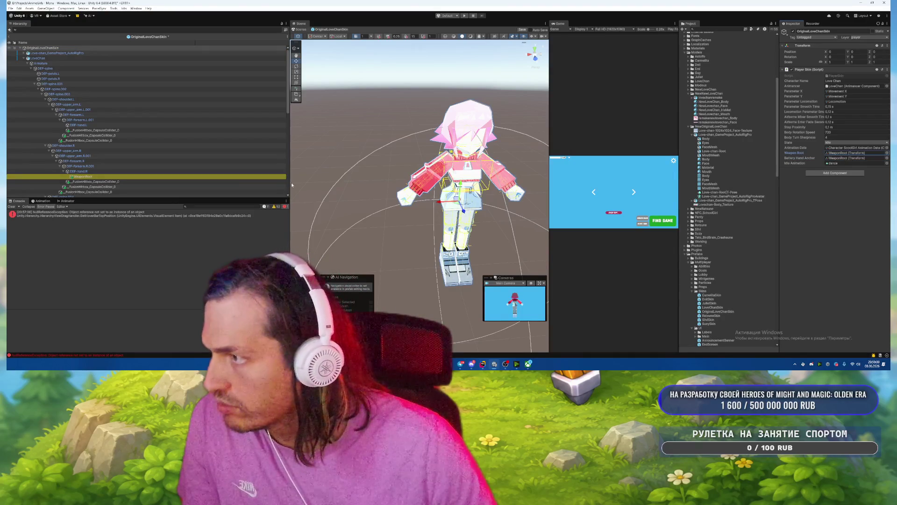
{"action": "left_click", "coordinate": [196, 176]}
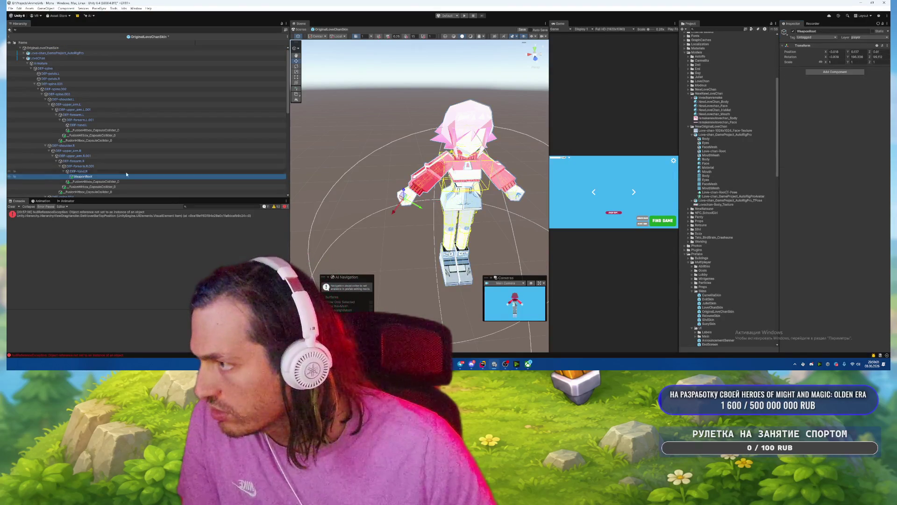
Paste WeaponRoot under the new model's hand.r bone.
{"action": "left_click", "coordinate": [23, 52]}
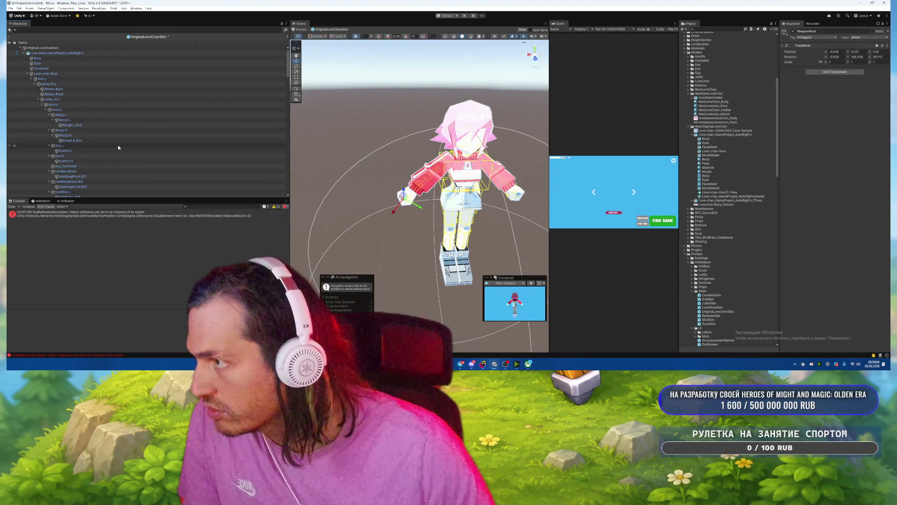
{"action": "scroll", "coordinate": [120, 149], "scroll_direction": "down", "scroll_amount": 1}
{"action": "left_click", "coordinate": [88, 127]}
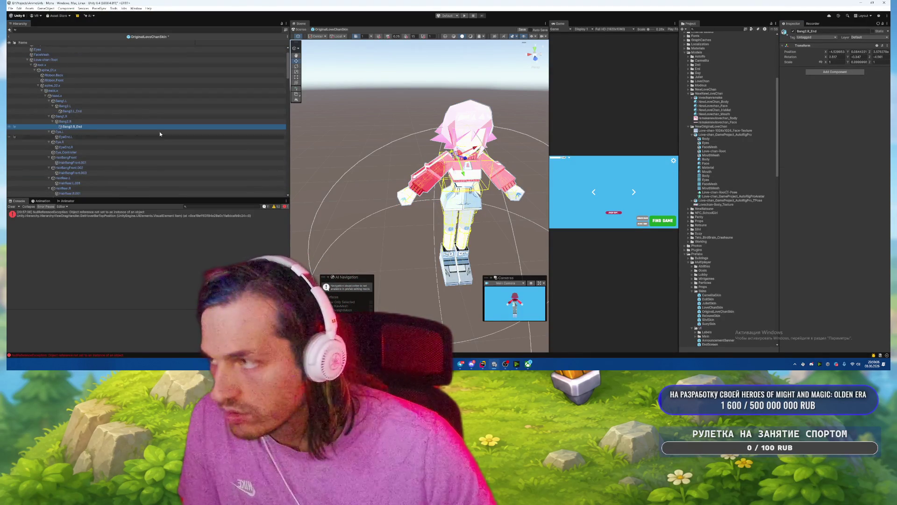
{"action": "scroll", "coordinate": [101, 116], "scroll_direction": "down", "scroll_amount": 10}
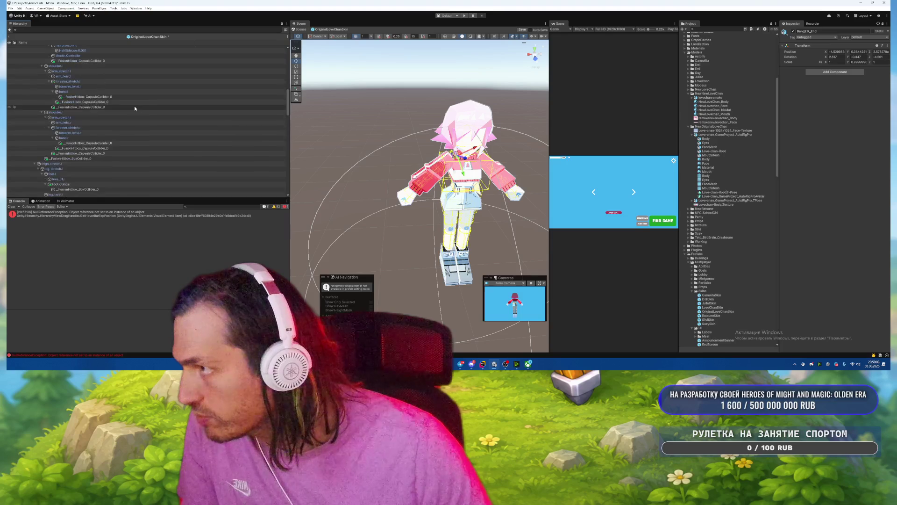
{"action": "scroll", "coordinate": [133, 105], "scroll_direction": "down", "scroll_amount": 2}
{"action": "scroll", "coordinate": [134, 106], "scroll_direction": "down", "scroll_amount": 1}
{"action": "left_click", "coordinate": [85, 111]}
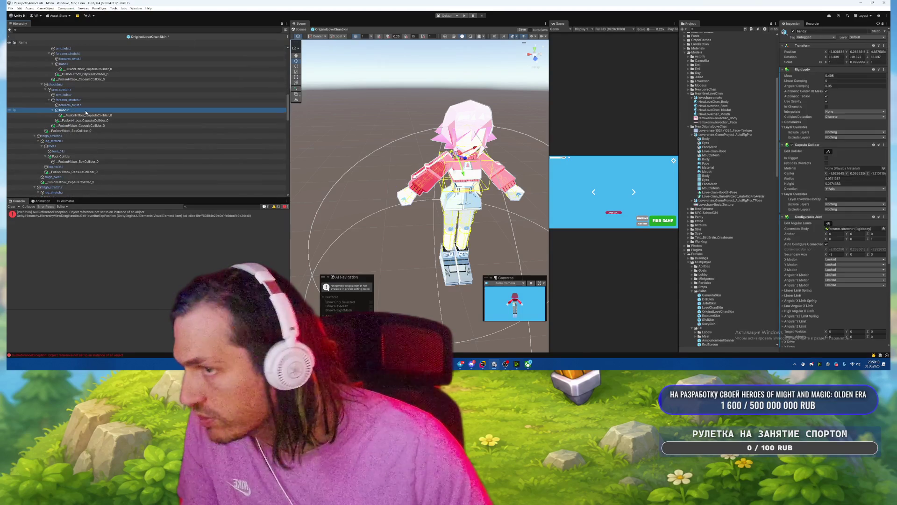
{"action": "key", "text": "ctrl+shift+v"}
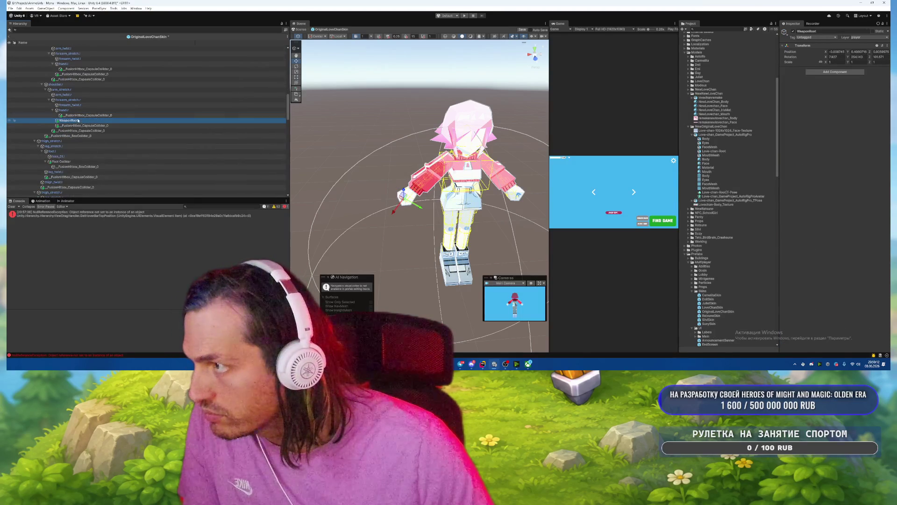
{"action": "scroll", "coordinate": [117, 116], "scroll_direction": "down", "scroll_amount": 9}
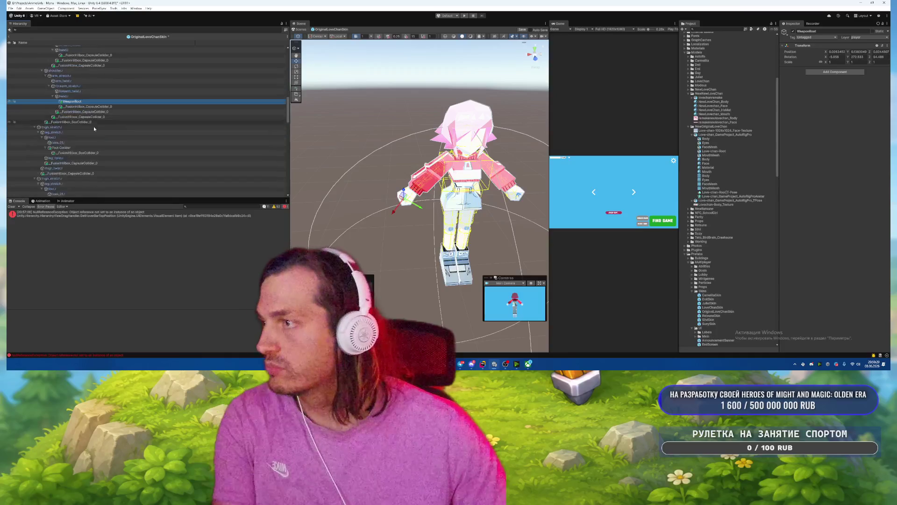
{"action": "left_click", "coordinate": [45, 131]}
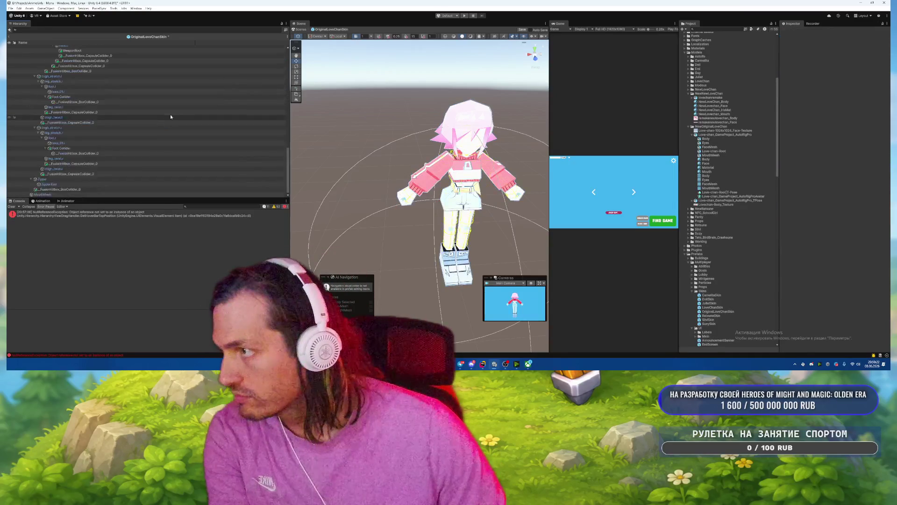
{"action": "scroll", "coordinate": [170, 116], "scroll_direction": "up", "scroll_amount": 10}
Assign the new model to Player Skin's Animator and WeaponRoot to Weapon Root and Battery Hand Anchor.
{"action": "left_click", "coordinate": [154, 48]}
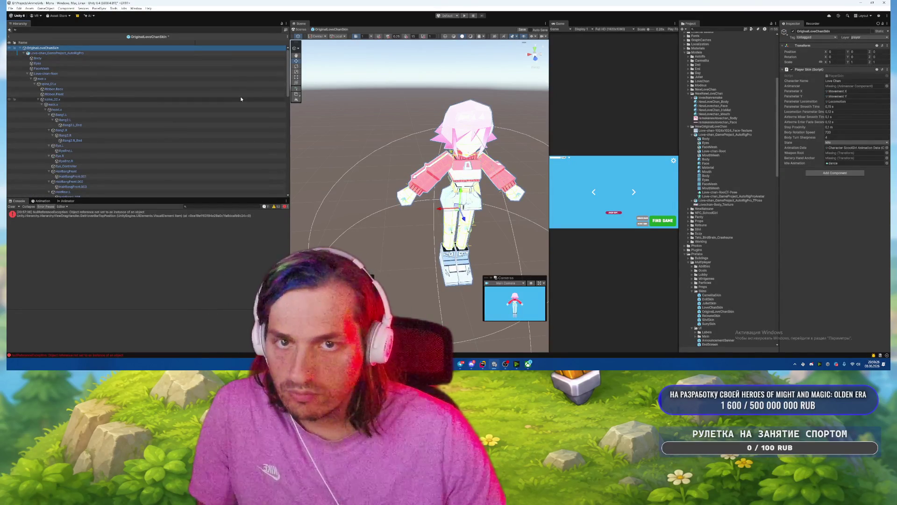
{"action": "mouse_move", "coordinate": [45, 53]}
{"action": "left_mouse_down"}
{"action": "mouse_move", "coordinate": [327, 75]}
{"action": "mouse_move", "coordinate": [855, 86]}
{"action": "left_mouse_up"}
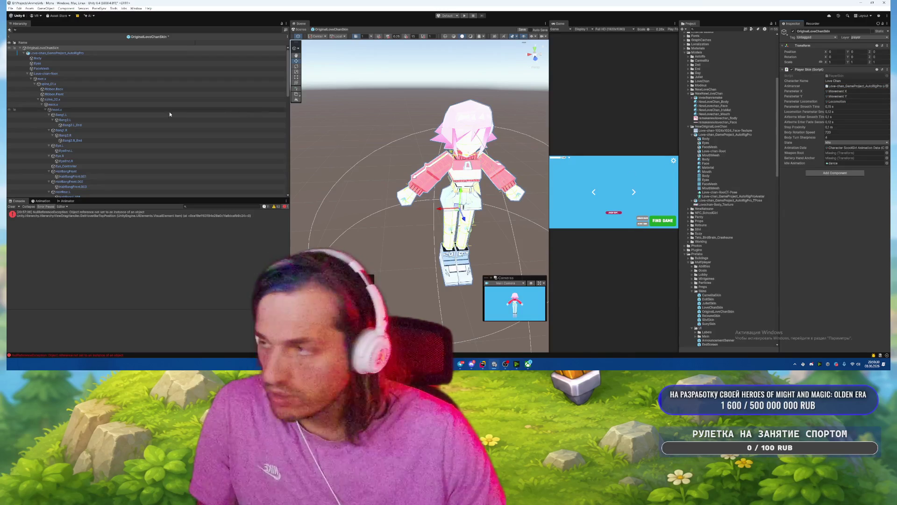
{"action": "scroll", "coordinate": [240, 110], "scroll_direction": "down", "scroll_amount": 10}
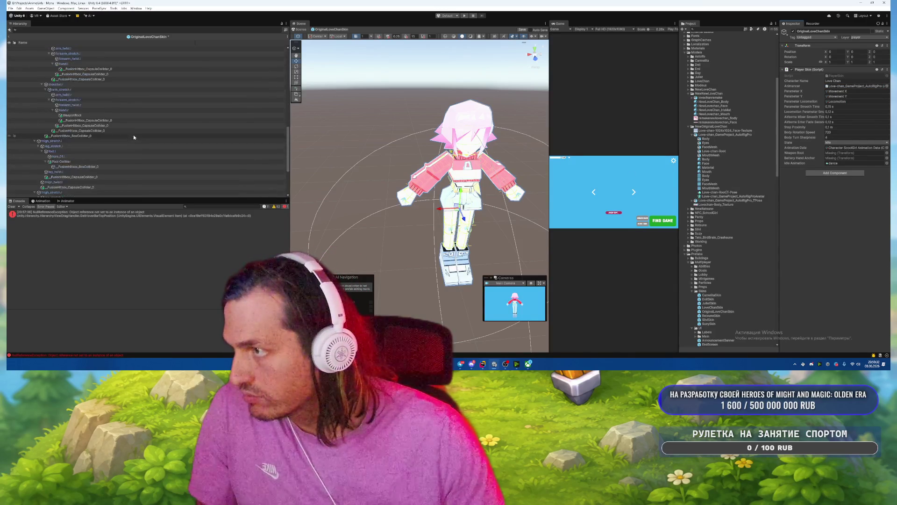
{"action": "left_click_drag", "start_coordinate": [72, 115], "coordinate": [855, 153]}
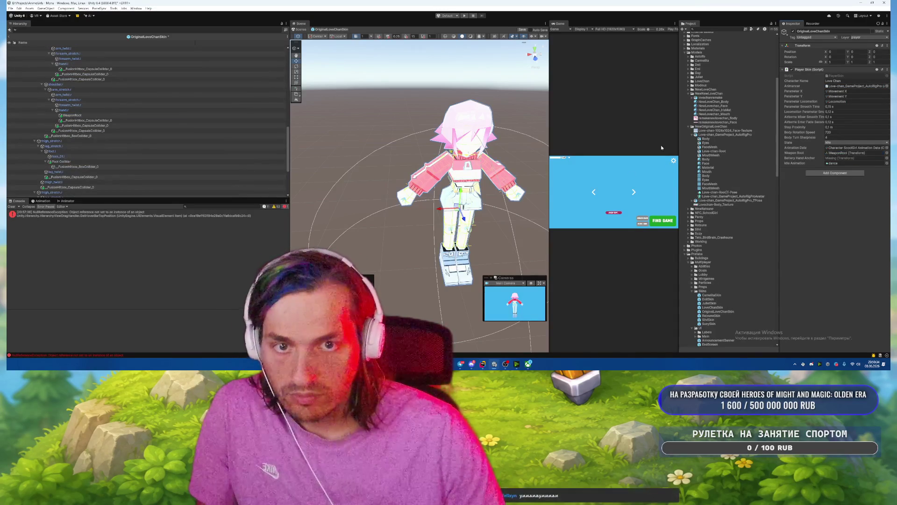
{"action": "left_click_drag", "start_coordinate": [72, 115], "coordinate": [855, 158]}
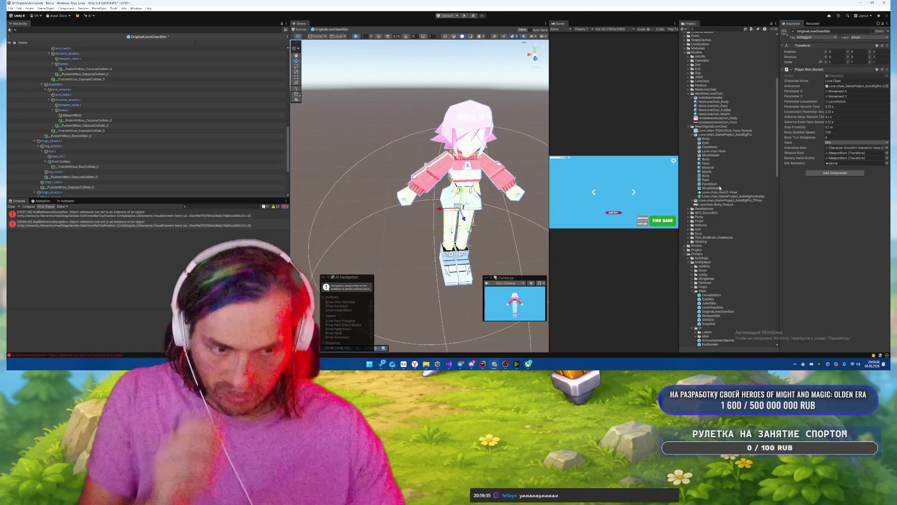
{"action": "scroll", "coordinate": [56, 62], "scroll_direction": "up", "scroll_amount": 10}
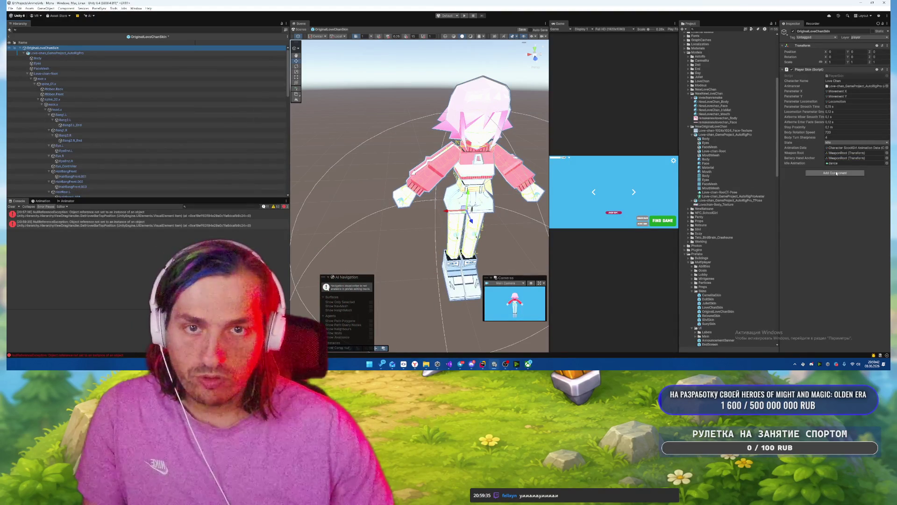
{"action": "key", "text": "Down"}
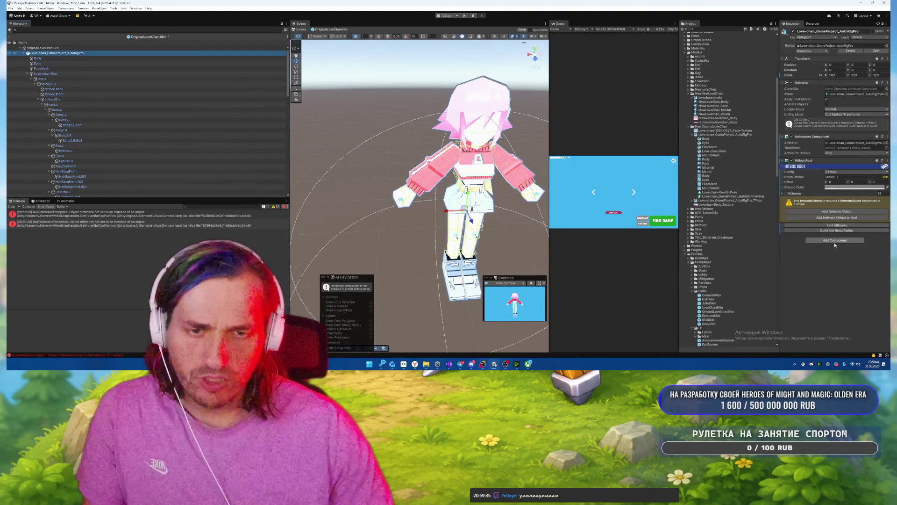
{"action": "left_click", "coordinate": [835, 240]}
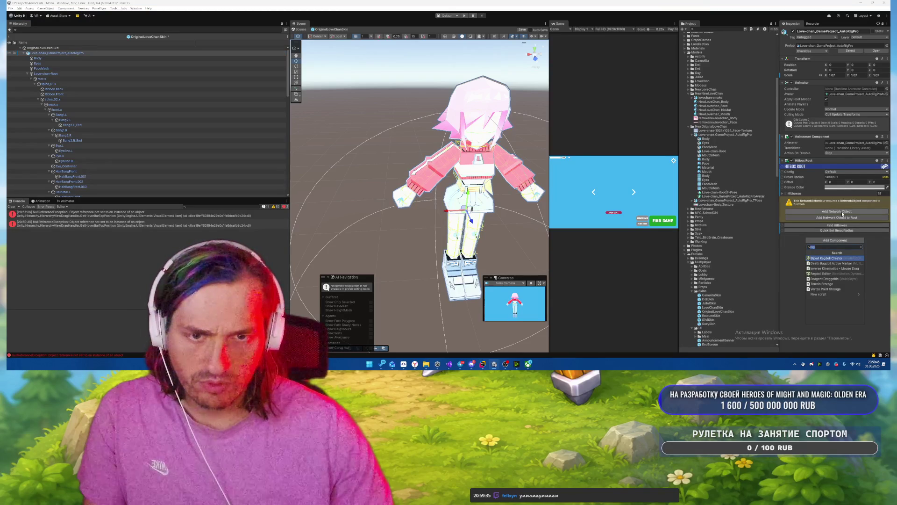
{"action": "left_click", "coordinate": [836, 211]}
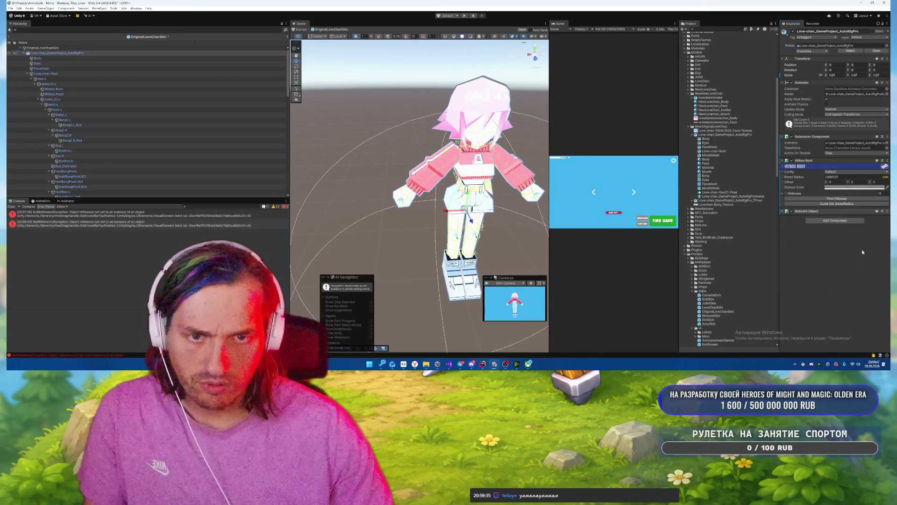
{"action": "right_click", "coordinate": [820, 211]}
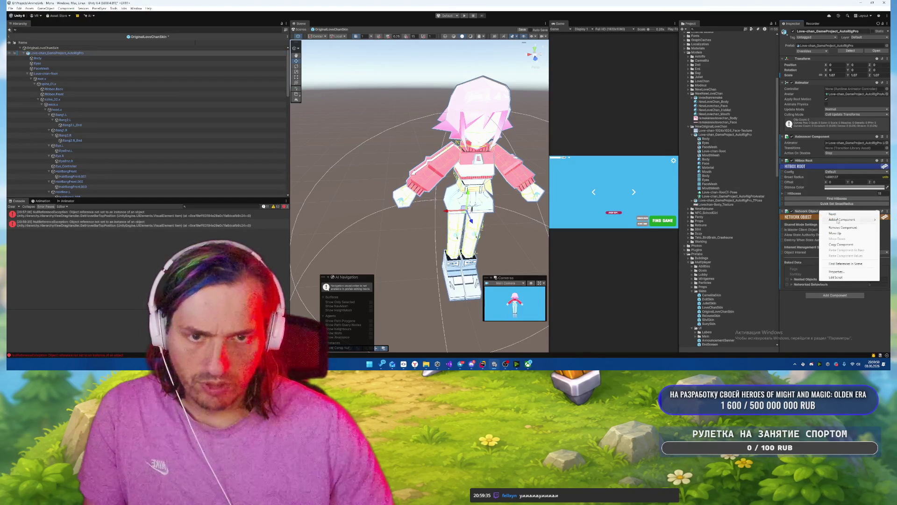
{"action": "left_click", "coordinate": [840, 228]}
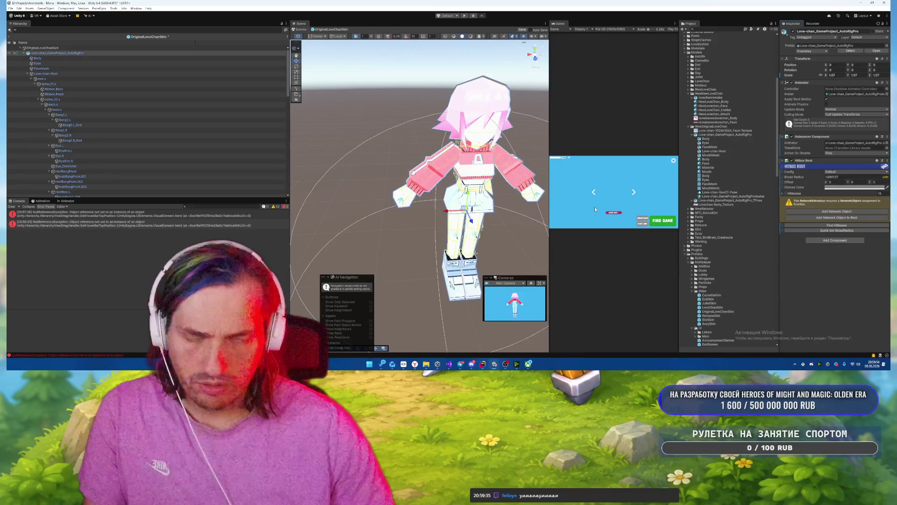
{"action": "left_click", "coordinate": [42, 47]}
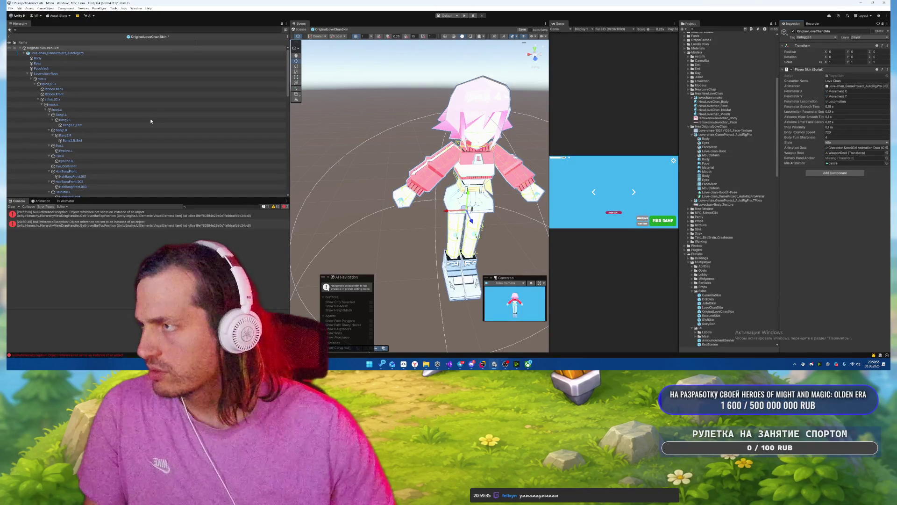
Delete the old LoveChan model from the prefab.
{"action": "key", "text": "Down"}
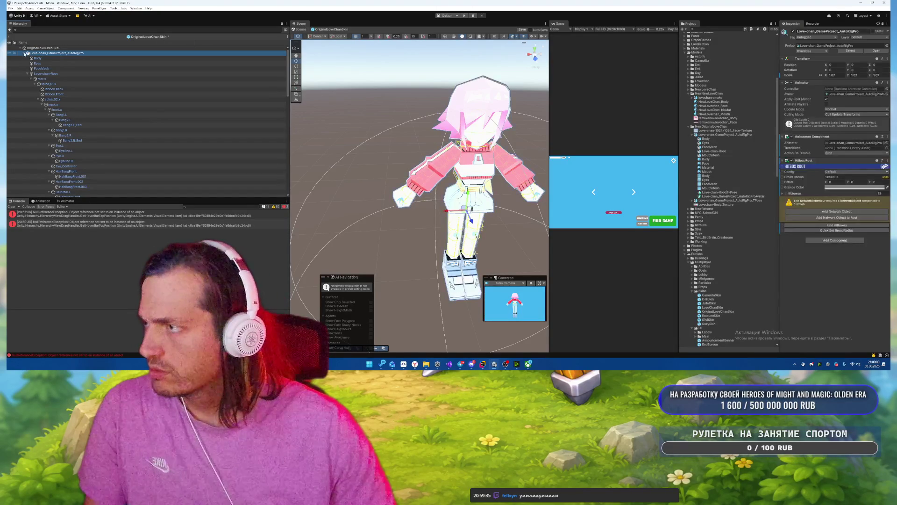
{"action": "key", "text": "Left"}
{"action": "key", "text": "ctrl+z"}
{"action": "key", "text": "ctrl+z"}
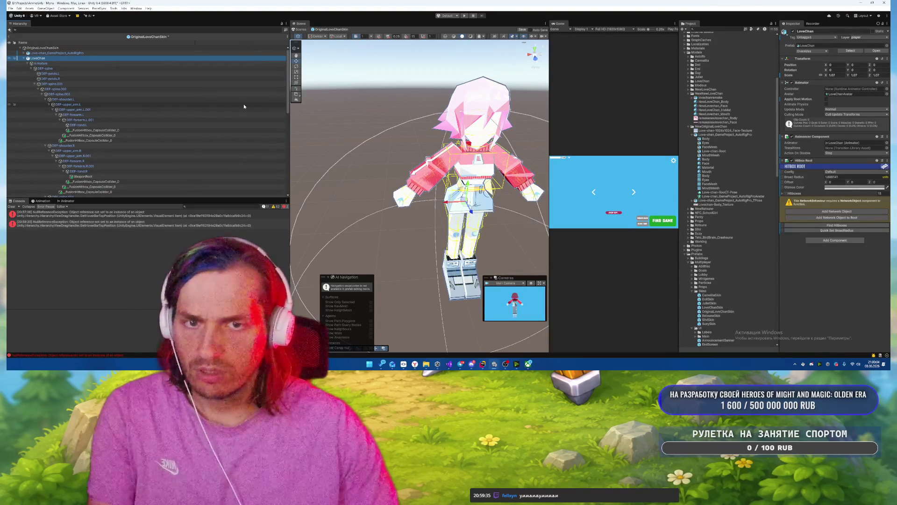
{"action": "left_click", "coordinate": [57, 53]}
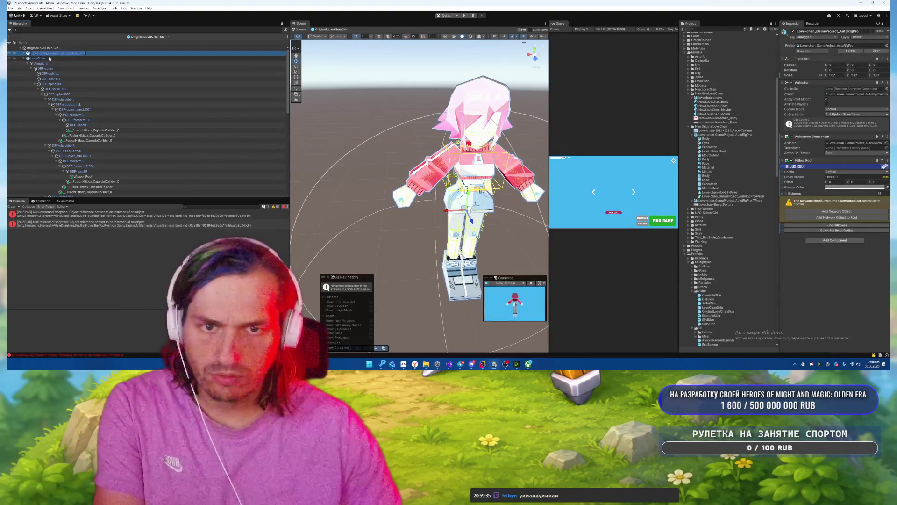
{"action": "left_click", "coordinate": [48, 58]}
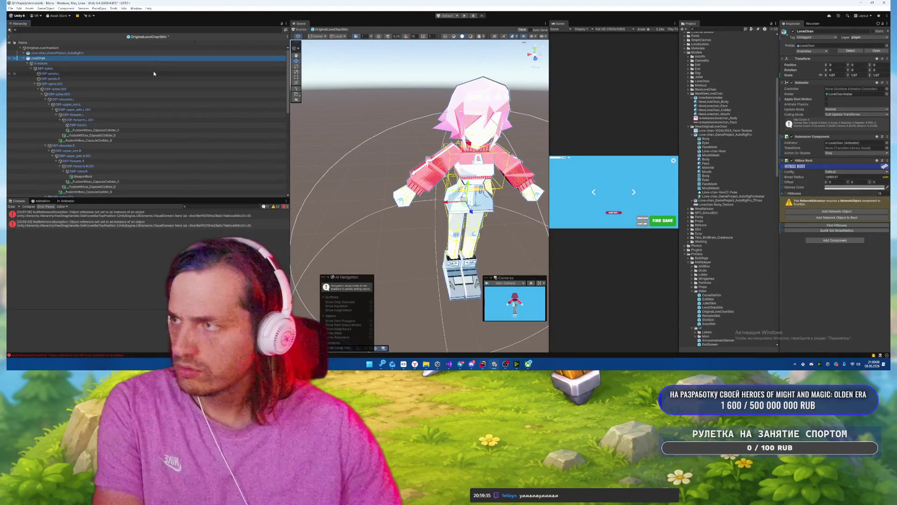
{"action": "key", "text": "Delete"}
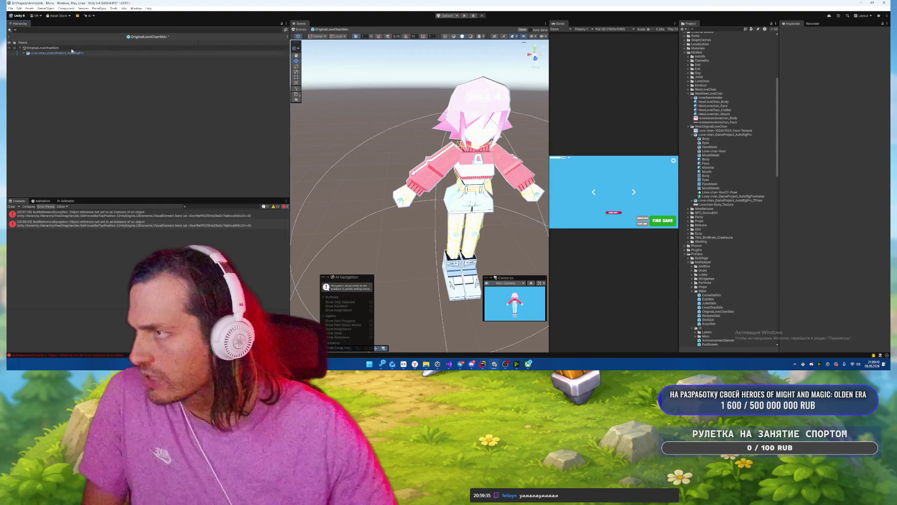
Set both weapon anchors to WeaponRoot and Animancer to Love-chan_GameProject_AutoRigPro.
{"action": "left_click", "coordinate": [126, 48]}
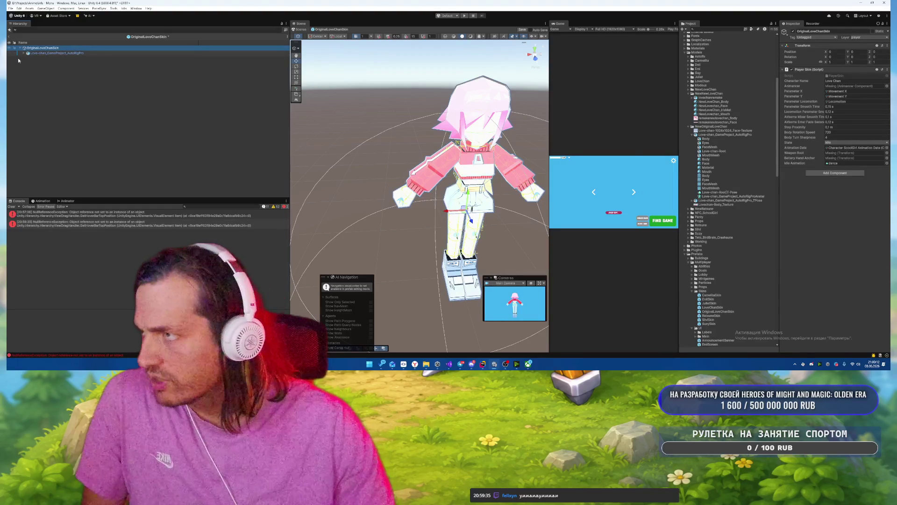
{"action": "left_click", "coordinate": [886, 152]}
{"action": "type", "text": "wea"}
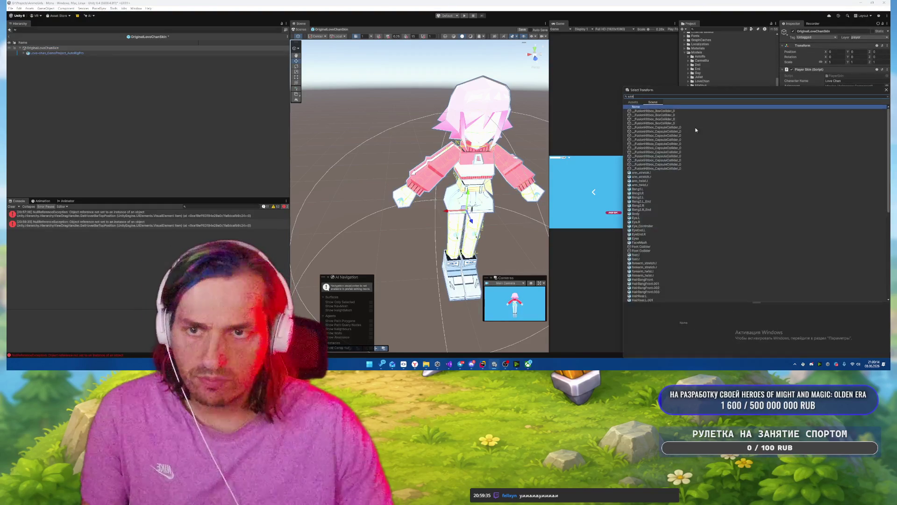
{"action": "double_click", "coordinate": [641, 111]}
{"action": "left_click", "coordinate": [887, 161]}
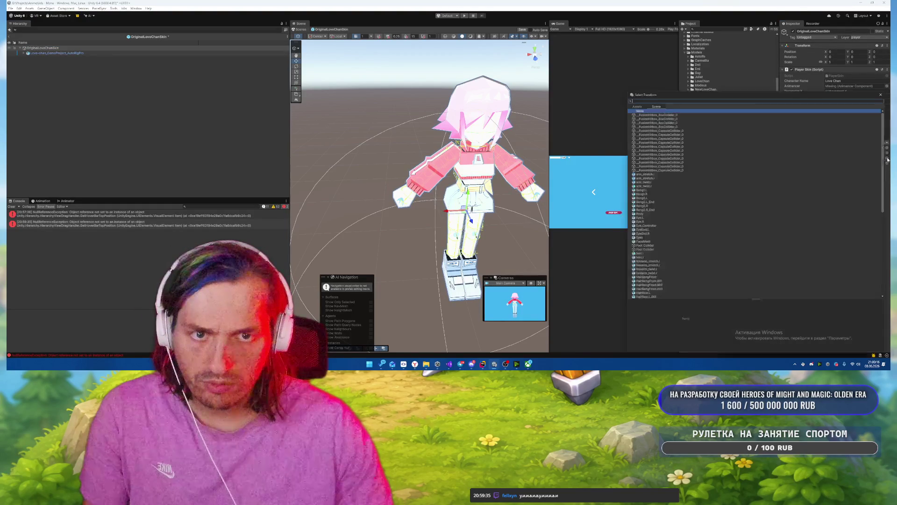
{"action": "key", "text": "Escape"}
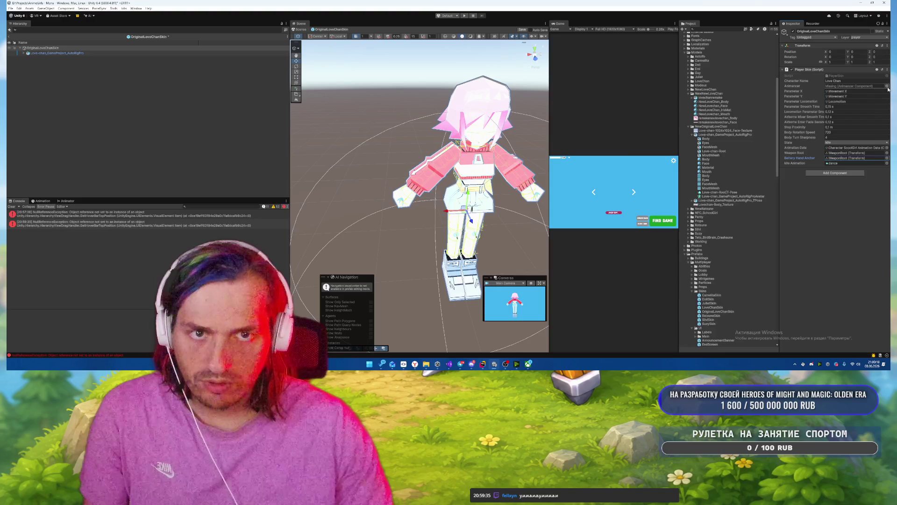
{"action": "left_click", "coordinate": [886, 85]}
{"action": "double_click", "coordinate": [653, 103]}
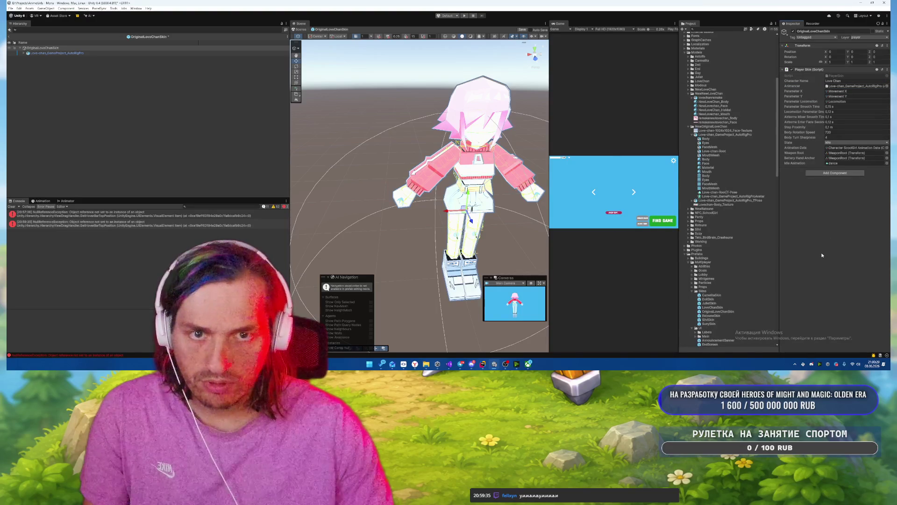
{"action": "left_click", "coordinate": [23, 53], "text": "alt"}
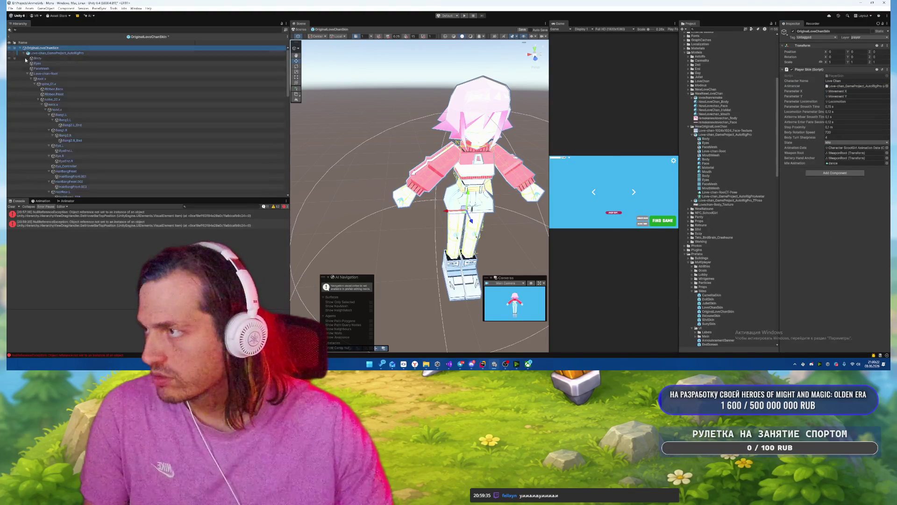
Clear the errors from the Console.
{"action": "left_click", "coordinate": [10, 207]}
{"action": "scroll", "coordinate": [219, 122], "scroll_direction": "down", "scroll_amount": 15}
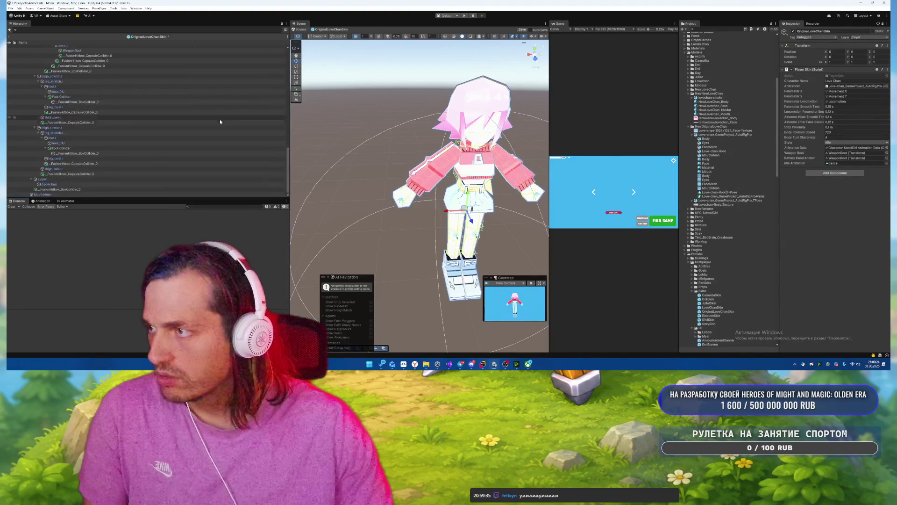
{"action": "scroll", "coordinate": [217, 123], "scroll_direction": "up", "scroll_amount": 12}
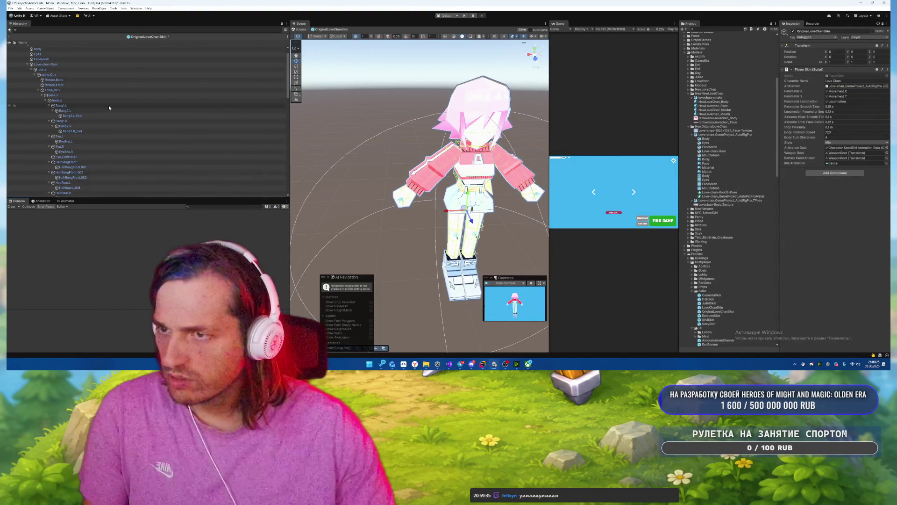
{"action": "scroll", "coordinate": [109, 105], "scroll_direction": "up", "scroll_amount": 2}
Check FaceMesh's Face material and select the AutoRigPro model asset.
{"action": "left_click", "coordinate": [94, 53]}
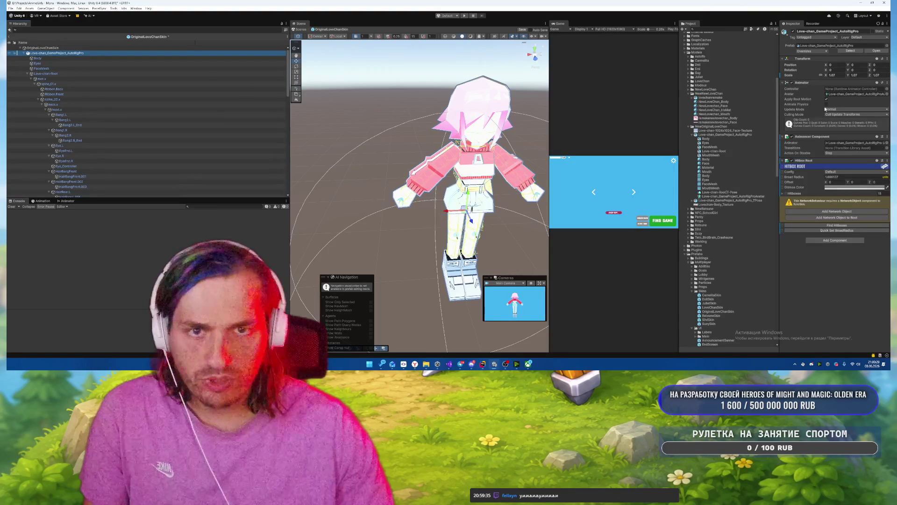
{"action": "left_click", "coordinate": [27, 73]}
{"action": "left_click", "coordinate": [41, 69]}
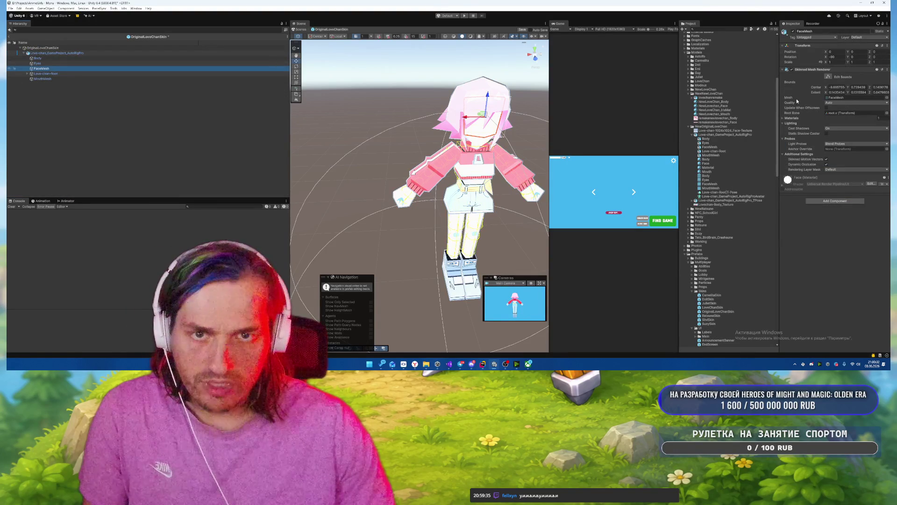
{"action": "left_click", "coordinate": [792, 118]}
{"action": "left_click", "coordinate": [841, 124]}
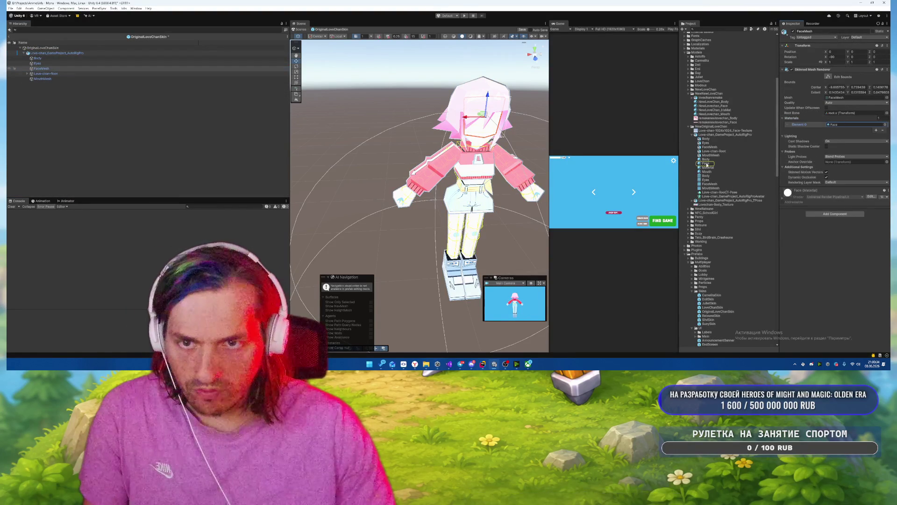
{"action": "left_click", "coordinate": [716, 135]}
{"action": "right_click", "coordinate": [724, 134]}
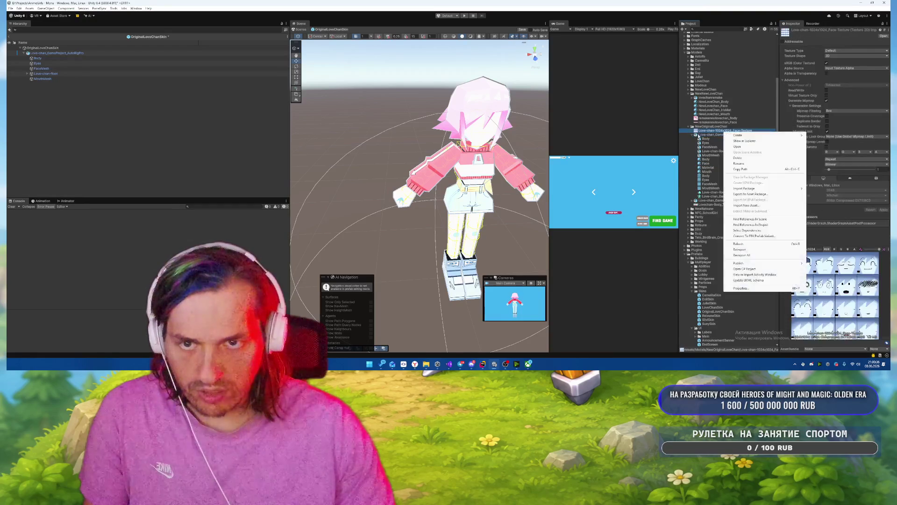
Extract the model's materials into NewOriginalLoveChan and inspect the extracted Body material.
{"action": "right_click", "coordinate": [710, 136]}
{"action": "left_click", "coordinate": [855, 61]}
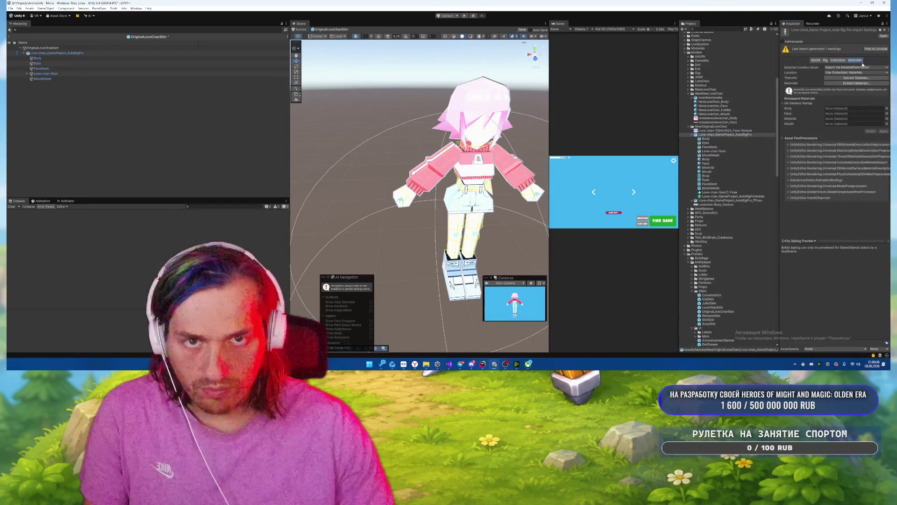
{"action": "left_click", "coordinate": [855, 83]}
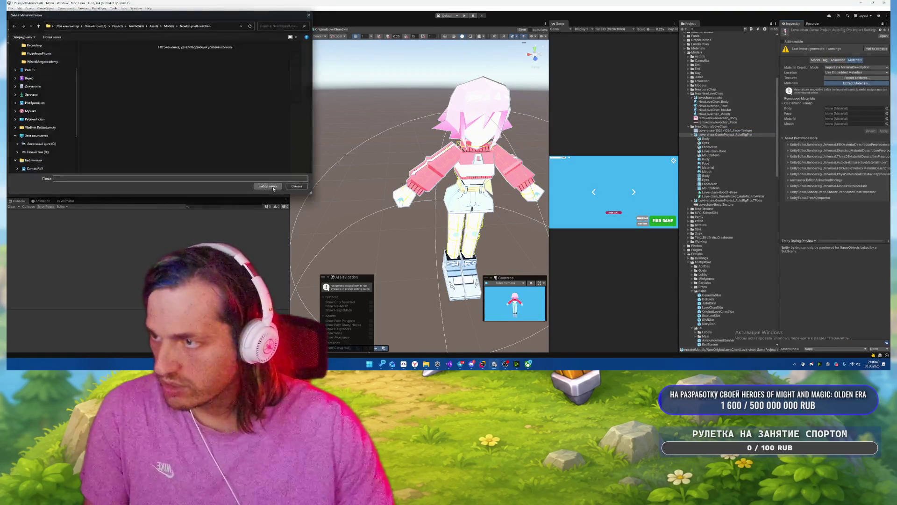
{"action": "left_click", "coordinate": [269, 188]}
{"action": "left_click", "coordinate": [715, 101]}
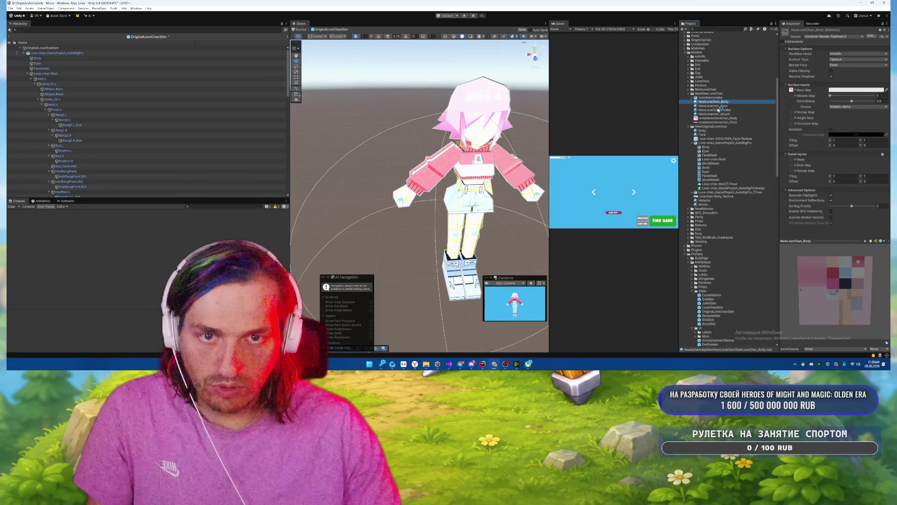
{"action": "left_click", "coordinate": [693, 143]}
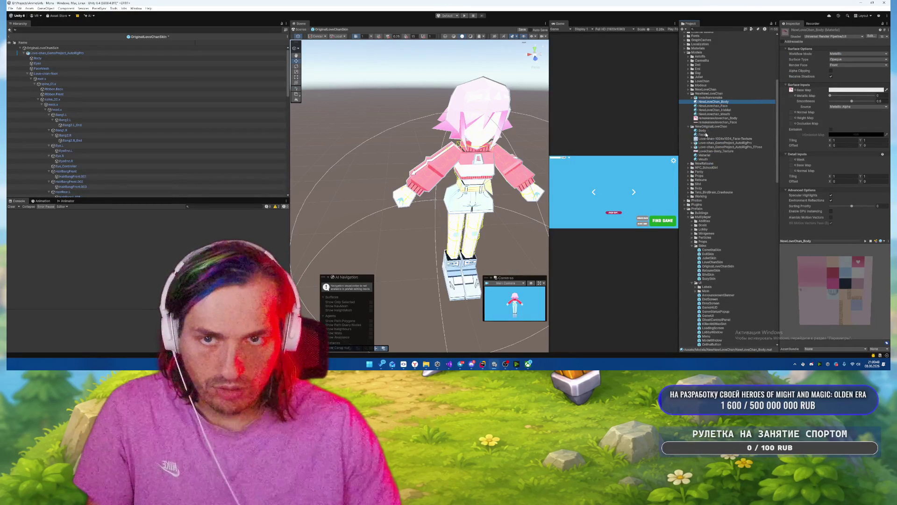
{"action": "left_click", "coordinate": [702, 131]}
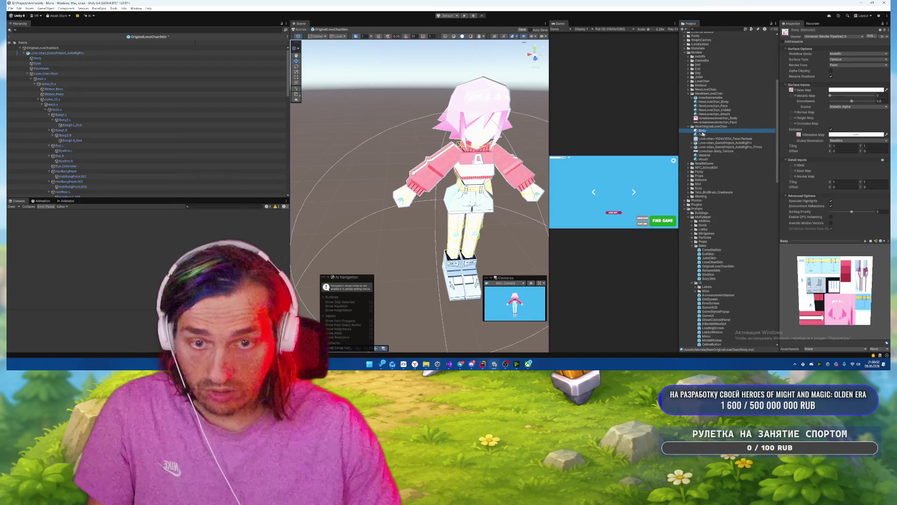
Select the Face, Material and Mouth materials together and toggle emission on and back off.
{"action": "left_click", "coordinate": [703, 134], "text": "ctrl"}
{"action": "left_click", "coordinate": [705, 155], "text": "ctrl"}
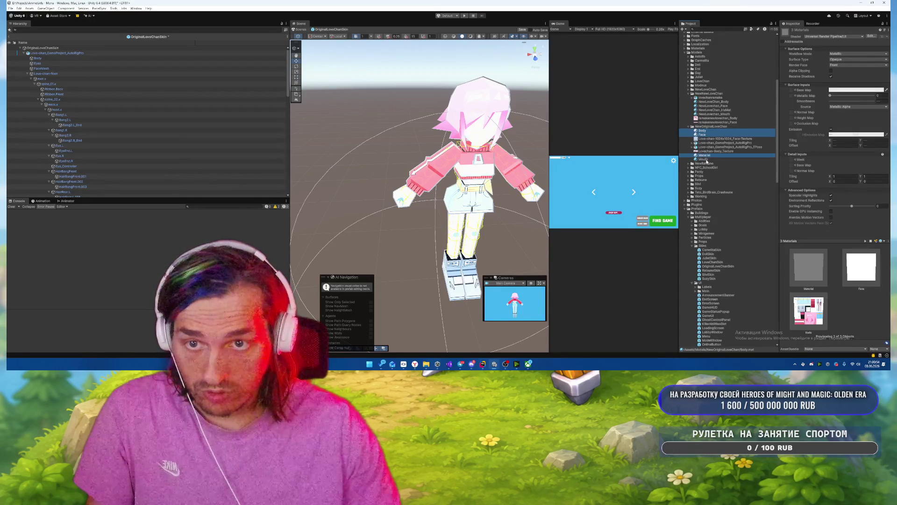
{"action": "left_click", "coordinate": [704, 159], "text": "ctrl"}
{"action": "left_click", "coordinate": [832, 129]}
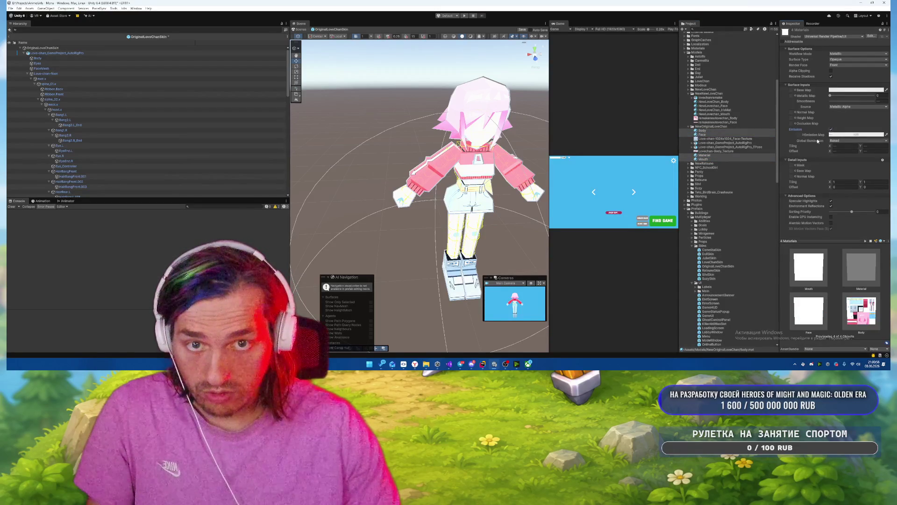
{"action": "left_click", "coordinate": [831, 130]}
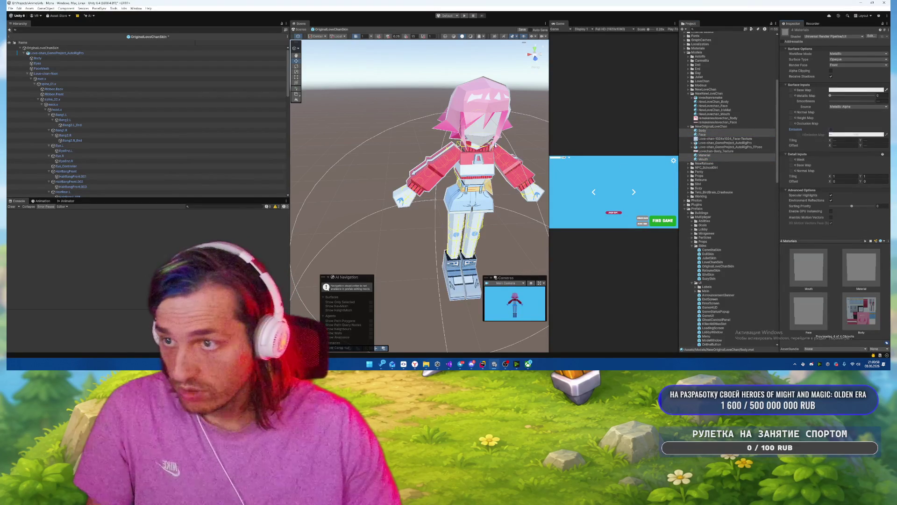
Assign the face texture as the Face material's Base Map.
{"action": "left_click", "coordinate": [711, 135]}
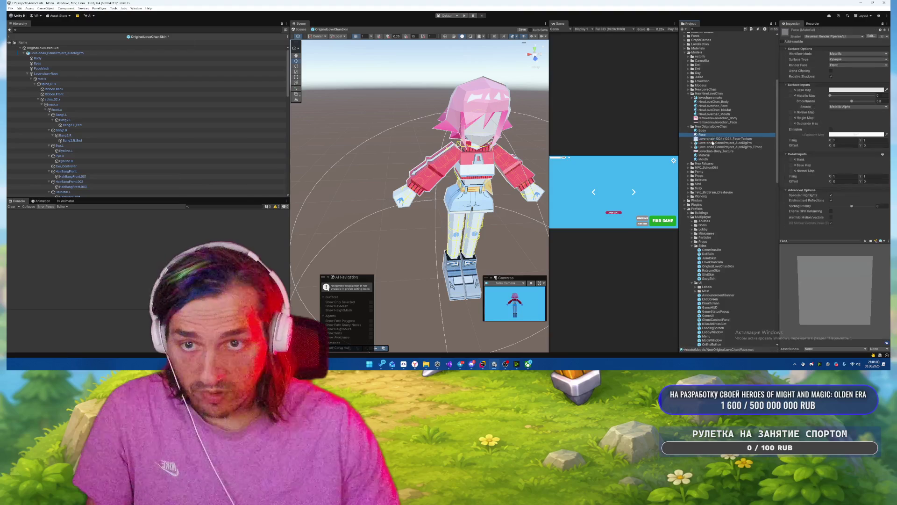
{"action": "left_click_drag", "start_coordinate": [741, 139], "coordinate": [791, 90]}
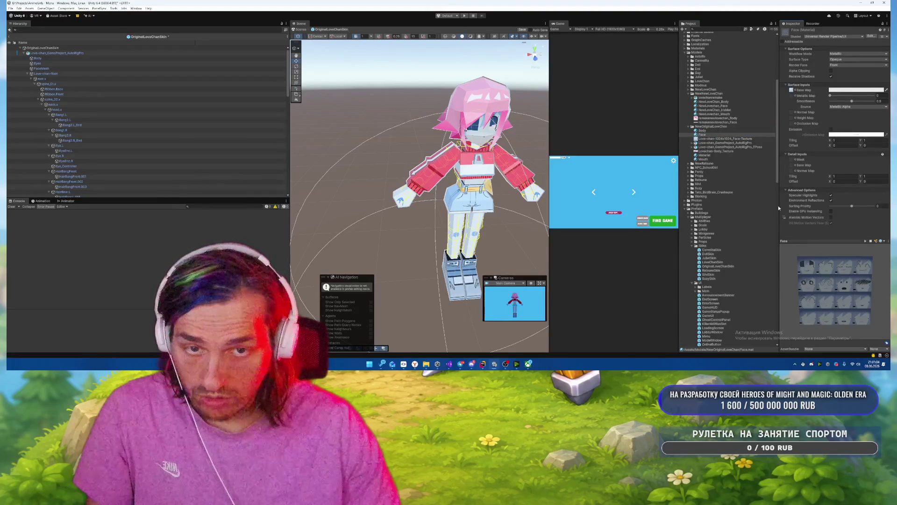
{"action": "scroll", "coordinate": [468, 126], "scroll_direction": "up", "scroll_amount": 5}
{"action": "scroll", "coordinate": [467, 126], "scroll_direction": "down", "scroll_amount": 2}
Give Mouth the face texture and Material the body texture as Base Maps.
{"action": "left_click", "coordinate": [704, 159]}
{"action": "left_click_drag", "start_coordinate": [702, 134], "coordinate": [807, 87]}
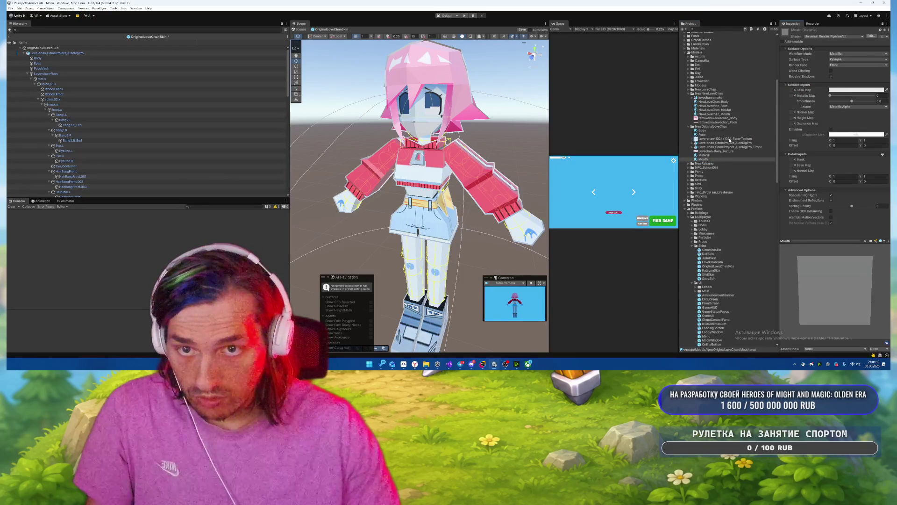
{"action": "left_click_drag", "start_coordinate": [794, 93], "coordinate": [793, 93]}
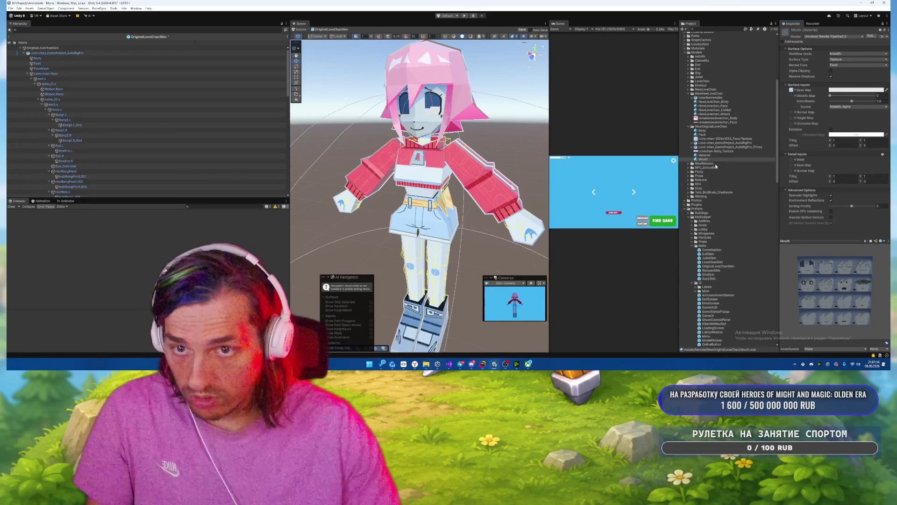
{"action": "left_click", "coordinate": [706, 155]}
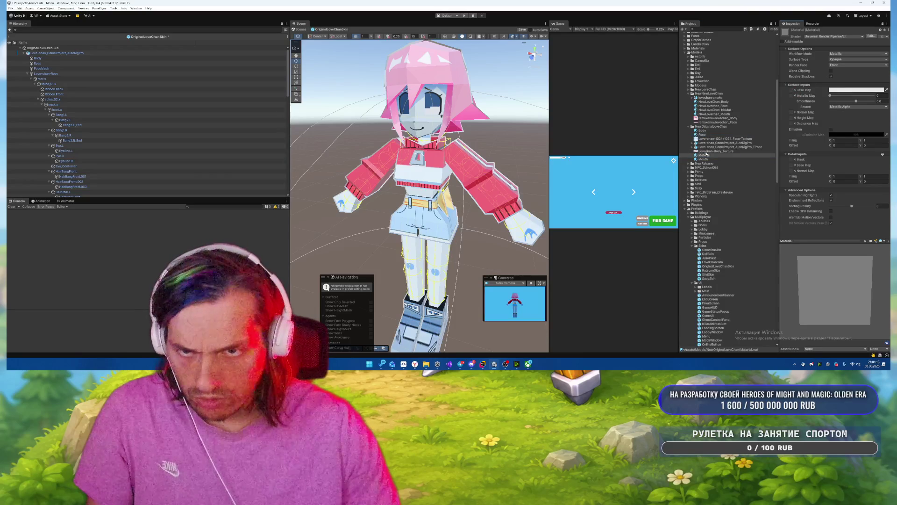
{"action": "mouse_move", "coordinate": [711, 150]}
{"action": "left_mouse_down"}
{"action": "mouse_move", "coordinate": [734, 144]}
{"action": "mouse_move", "coordinate": [791, 90]}
{"action": "left_mouse_up"}
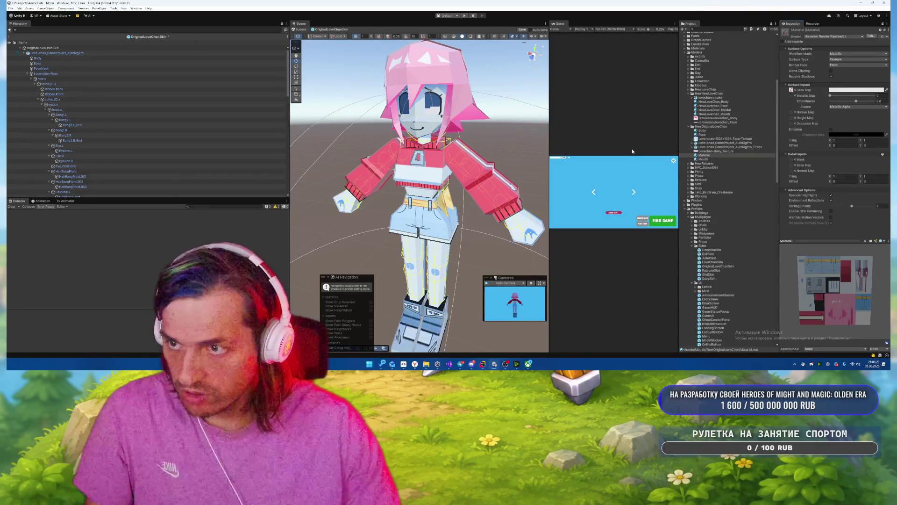
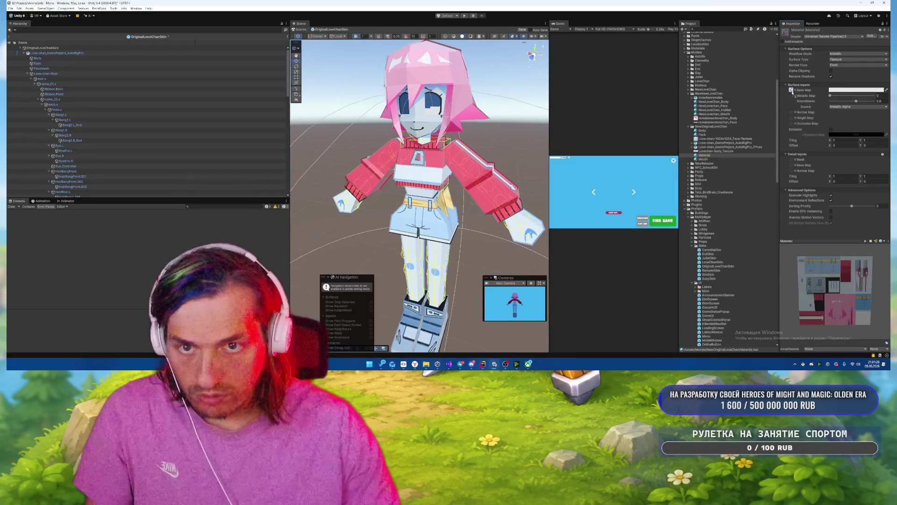
Clear the material's Base Map texture and set its base colour to black (000000).
{"action": "mouse_move", "coordinate": [420, 141]}
{"action": "left_mouse_down"}
{"action": "mouse_move", "coordinate": [444, 121]}
{"action": "mouse_move", "coordinate": [411, 102]}
{"action": "mouse_move", "coordinate": [427, 88]}
{"action": "mouse_move", "coordinate": [342, 135]}
{"action": "mouse_move", "coordinate": [362, 126]}
{"action": "left_mouse_up"}
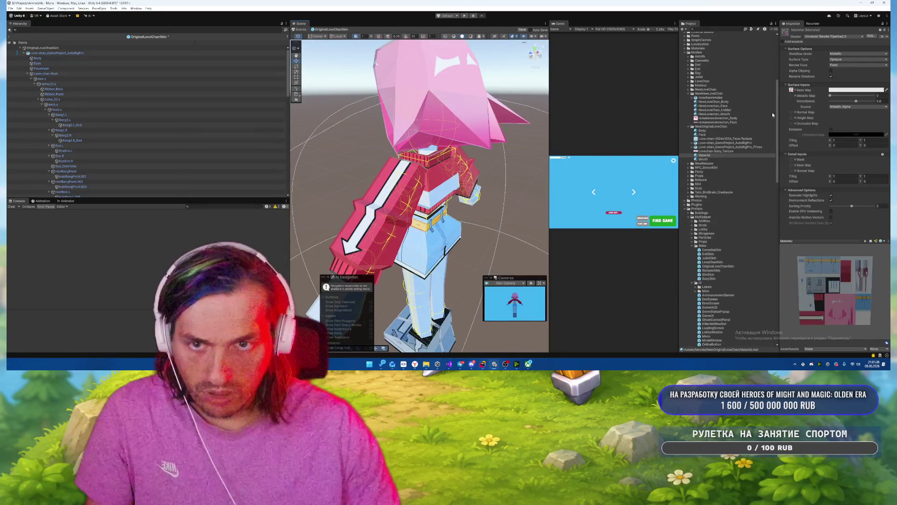
{"action": "left_click", "coordinate": [790, 89]}
{"action": "key", "text": "Delete"}
{"action": "left_click", "coordinate": [856, 90]}
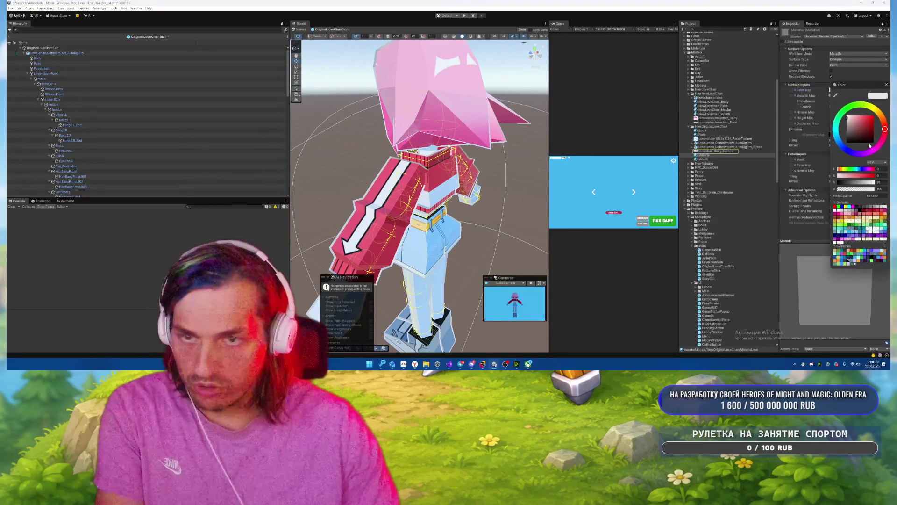
{"action": "left_click_drag", "start_coordinate": [855, 131], "coordinate": [826, 158]}
{"action": "left_click", "coordinate": [632, 191]}
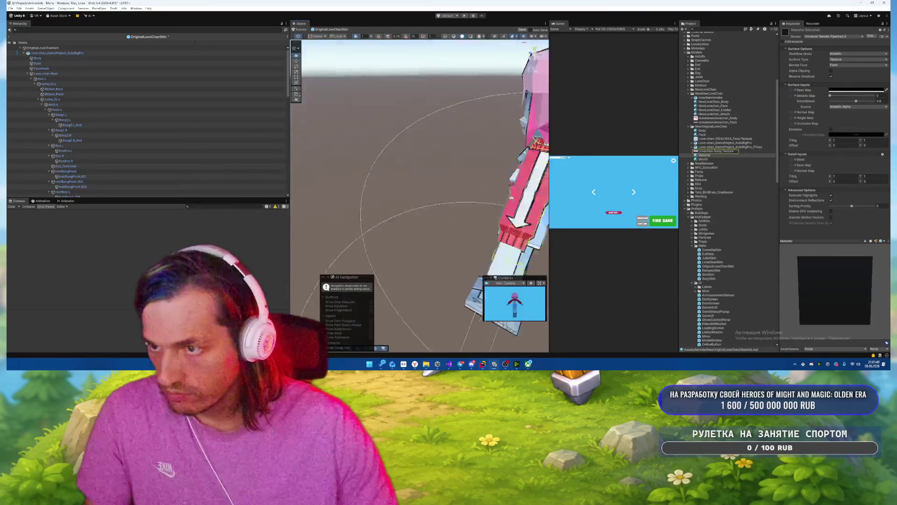
Switch on Emission for the character's material.
{"action": "left_click_drag", "start_coordinate": [567, 186], "coordinate": [837, 151]}
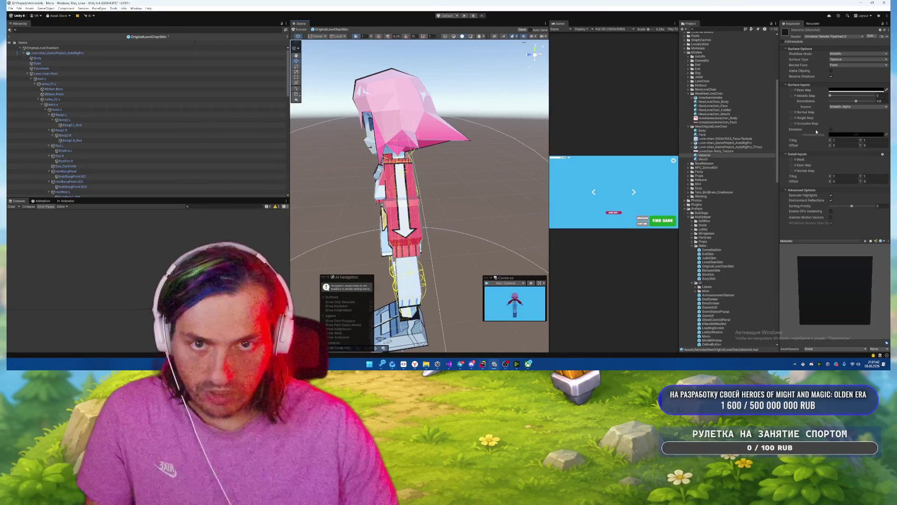
{"action": "left_click", "coordinate": [830, 129]}
{"action": "left_click_drag", "start_coordinate": [440, 158], "coordinate": [570, 167]}
{"action": "scroll", "coordinate": [543, 141], "scroll_direction": "up", "scroll_amount": 10}
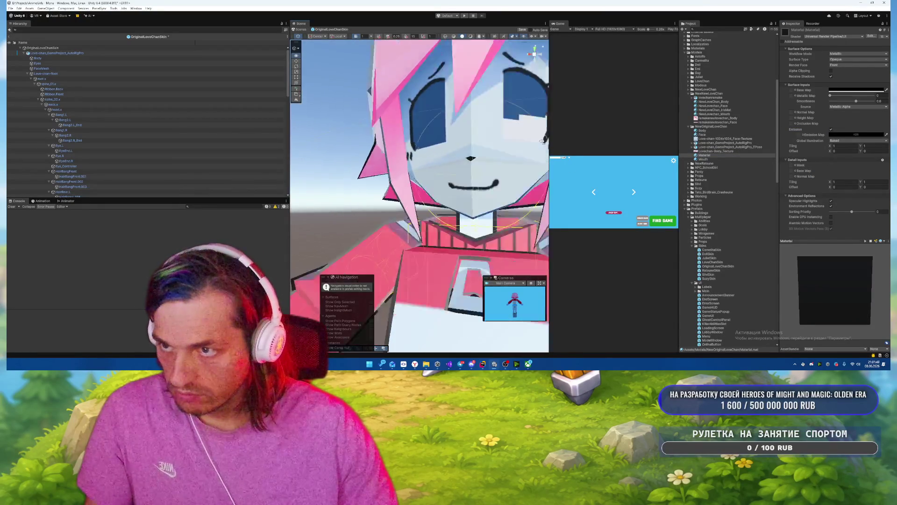
{"action": "scroll", "coordinate": [542, 141], "scroll_direction": "down", "scroll_amount": 8}
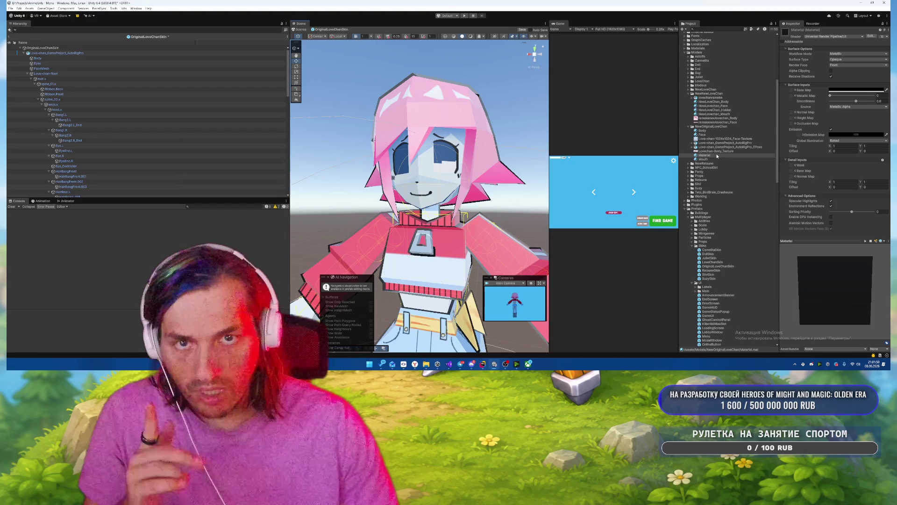
Set the Face material's Surface Type to Transparent.
{"action": "left_click", "coordinate": [707, 136]}
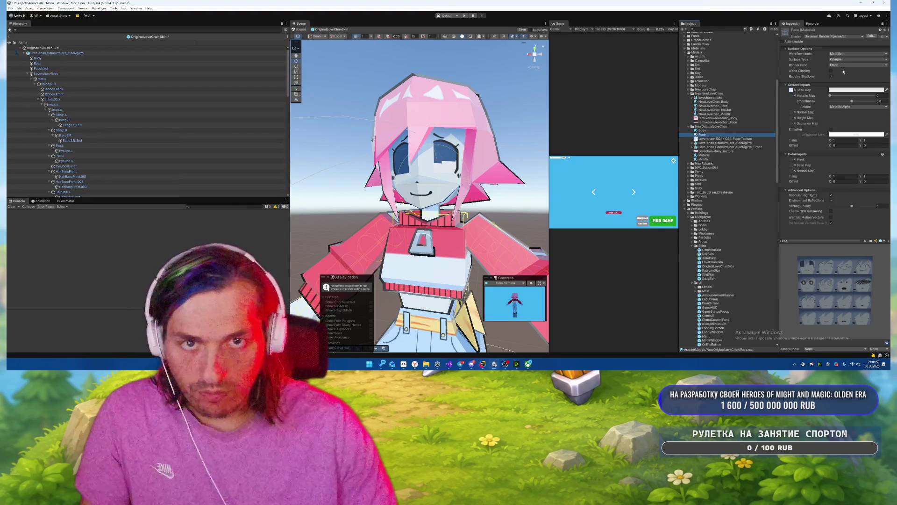
{"action": "left_click", "coordinate": [844, 54]}
{"action": "left_click", "coordinate": [844, 65]}
{"action": "left_click", "coordinate": [837, 60]}
{"action": "left_click", "coordinate": [843, 71]}
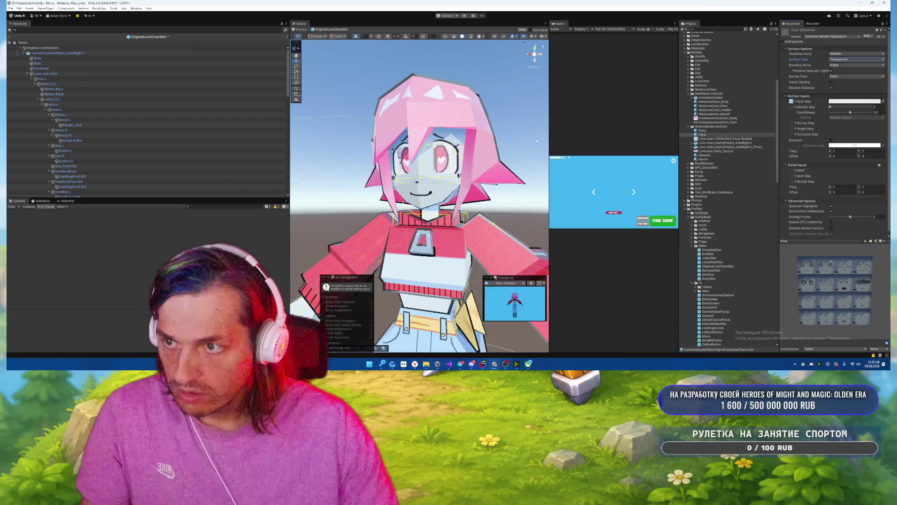
{"action": "scroll", "coordinate": [455, 164], "scroll_direction": "up", "scroll_amount": 10}
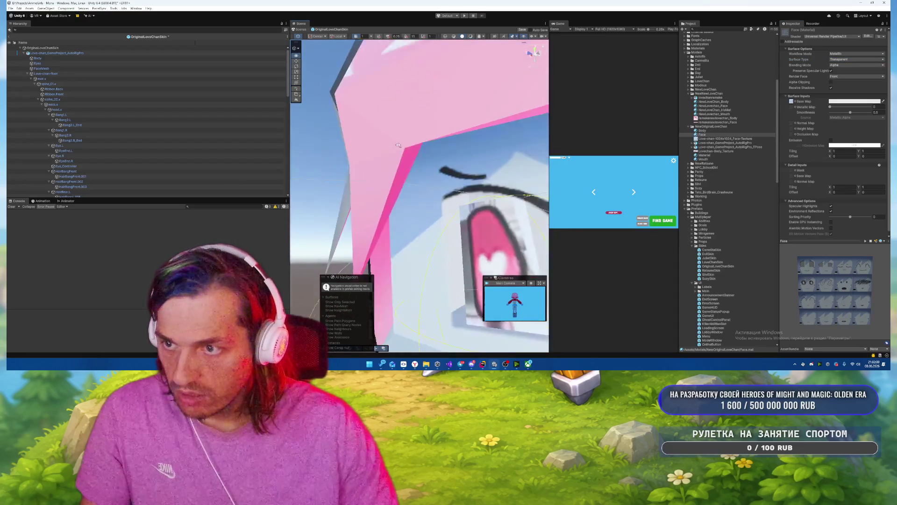
{"action": "scroll", "coordinate": [403, 154], "scroll_direction": "down", "scroll_amount": 8}
{"action": "left_click_drag", "start_coordinate": [411, 157], "coordinate": [514, 173]}
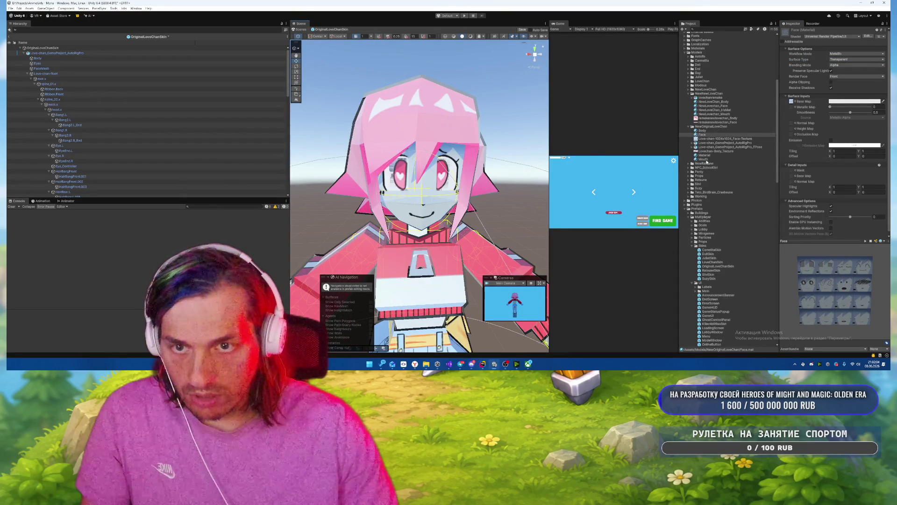
Set the Mouth material's Surface Type to Transparent.
{"action": "left_click", "coordinate": [704, 159]}
{"action": "left_click", "coordinate": [842, 54]}
{"action": "left_click", "coordinate": [844, 66]}
{"action": "left_click", "coordinate": [854, 59]}
{"action": "left_click", "coordinate": [845, 70]}
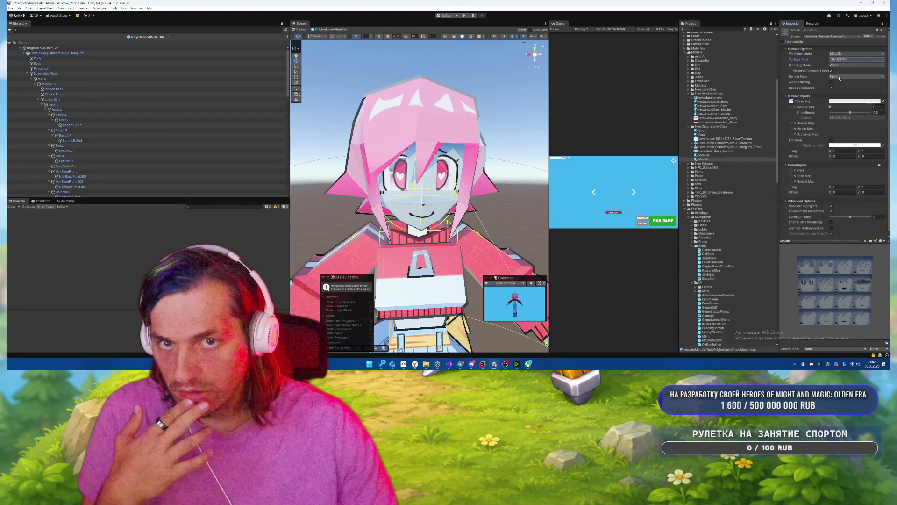
{"action": "scroll", "coordinate": [425, 181], "scroll_direction": "up", "scroll_amount": 10}
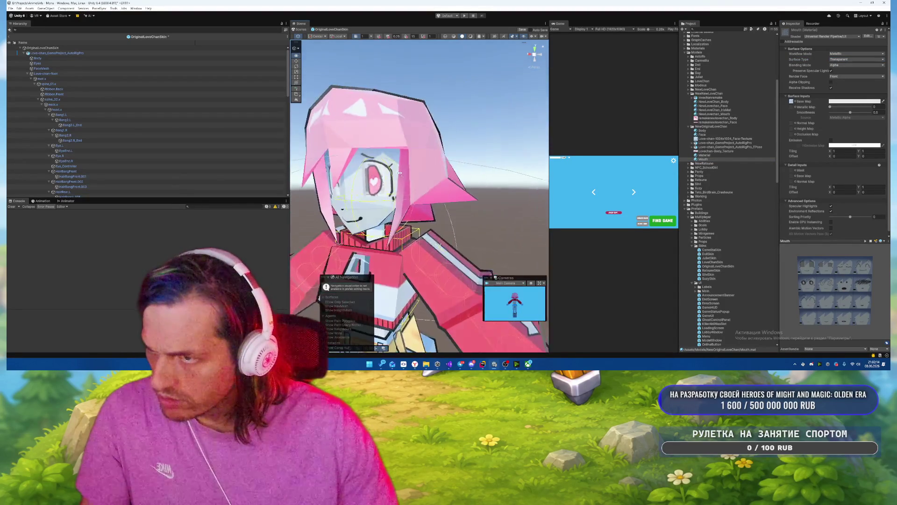
{"action": "scroll", "coordinate": [386, 169], "scroll_direction": "down", "scroll_amount": 10}
{"action": "scroll", "coordinate": [406, 166], "scroll_direction": "up", "scroll_amount": 10}
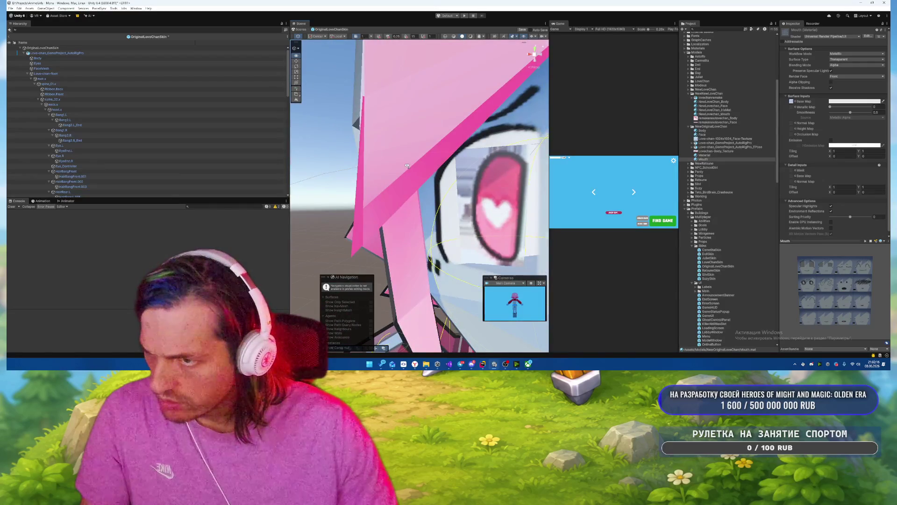
{"action": "scroll", "coordinate": [407, 166], "scroll_direction": "down", "scroll_amount": 10}
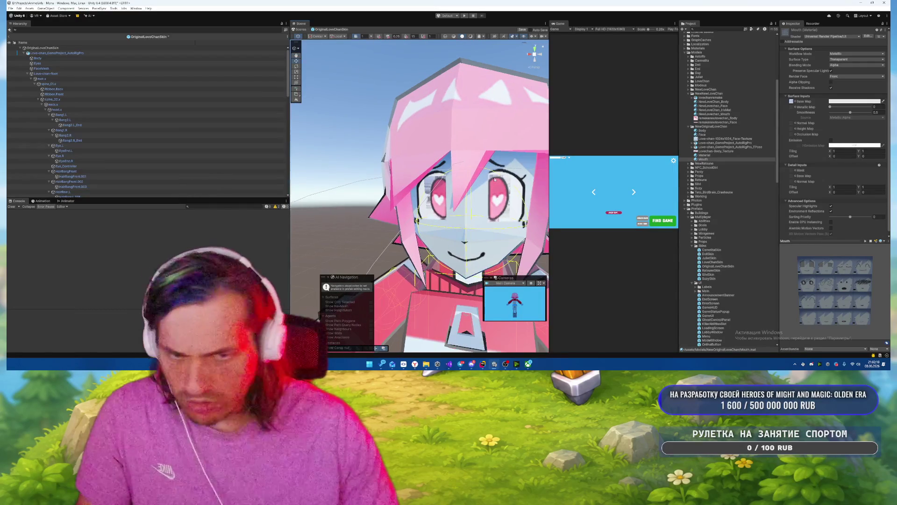
Turn on Generate Mipmap for Lovechan-Body_Texture.
{"action": "left_click", "coordinate": [717, 151]}
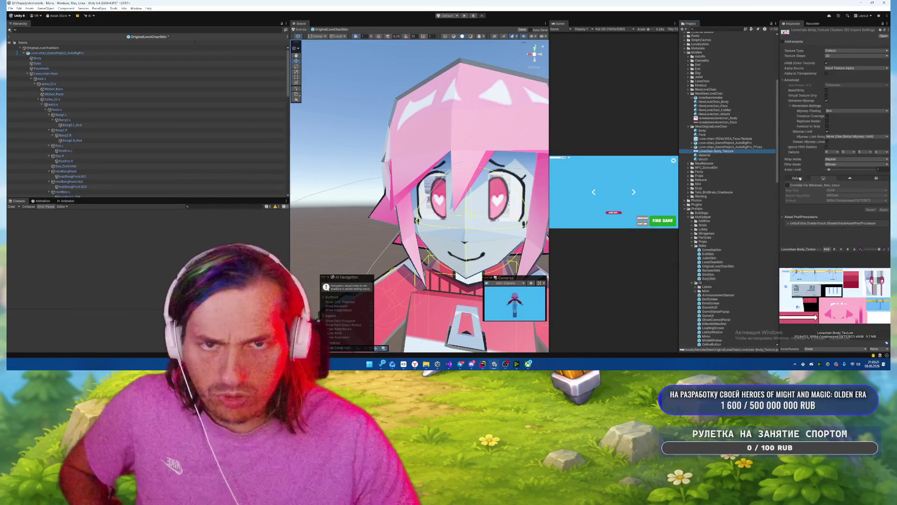
{"action": "left_click", "coordinate": [827, 100]}
{"action": "left_click", "coordinate": [827, 101]}
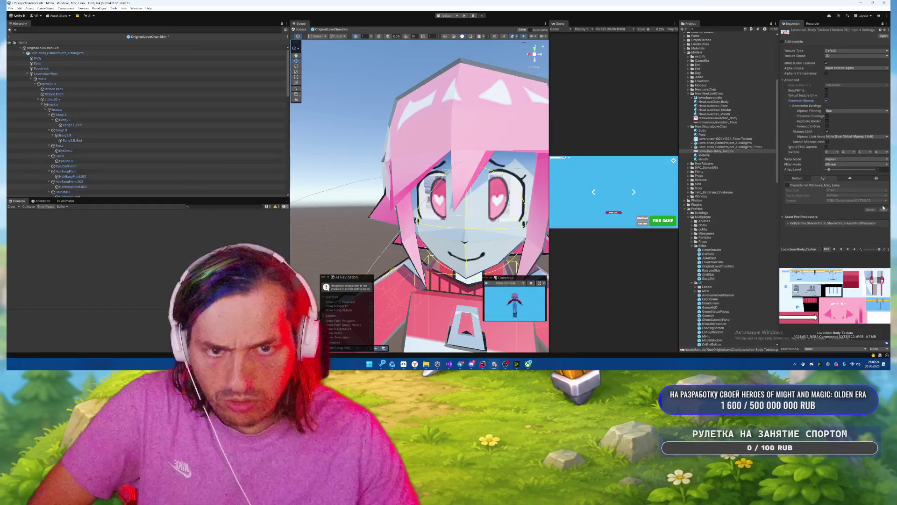
Tick Alpha Is Transparency on the face texture and apply it.
{"action": "left_click", "coordinate": [713, 139]}
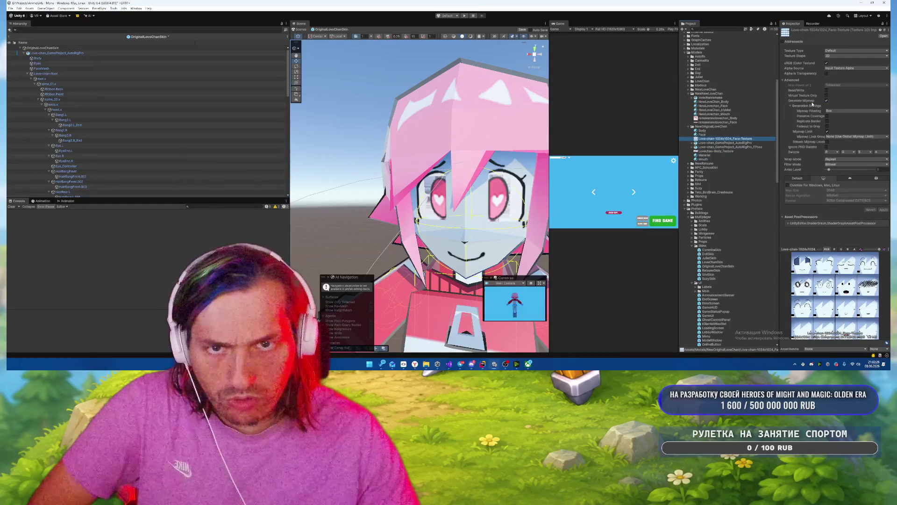
{"action": "left_click", "coordinate": [826, 73]}
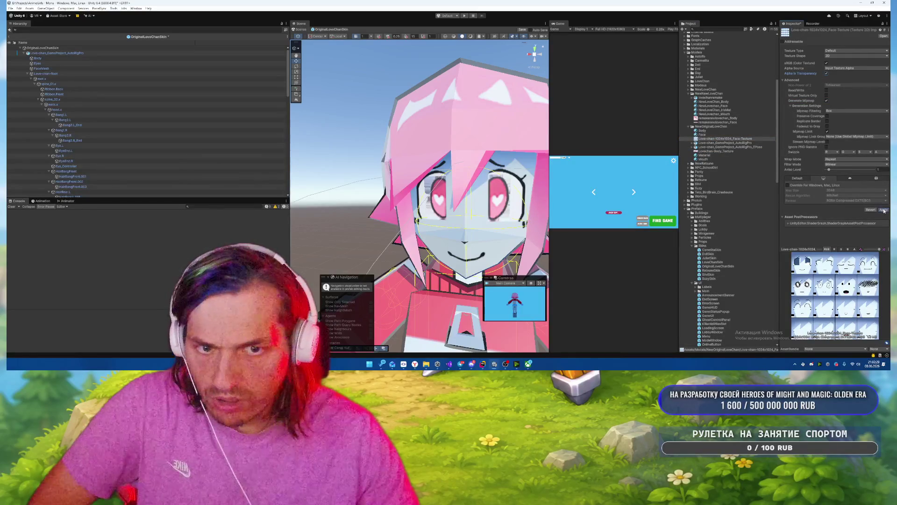
{"action": "left_click", "coordinate": [883, 210]}
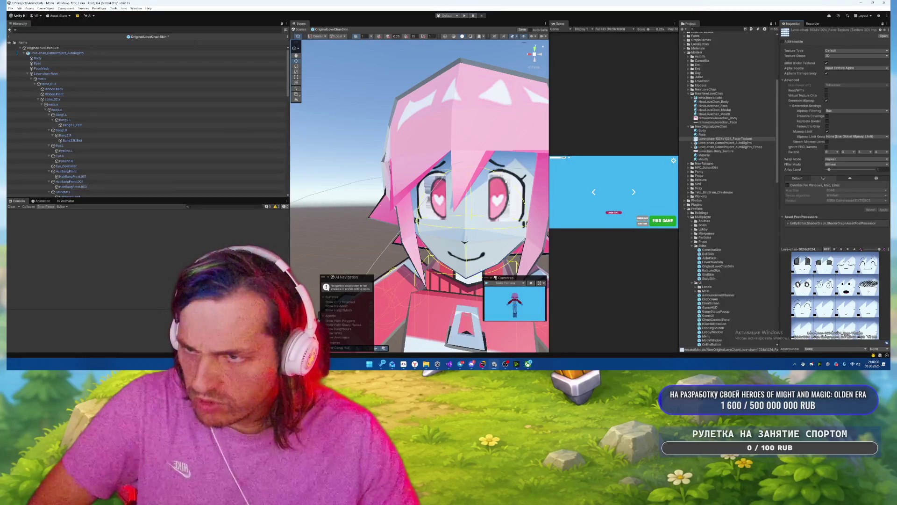
Set the face texture's Wrap Mode to Clamp and Filter Mode to Point.
{"action": "left_click", "coordinate": [836, 159]}
{"action": "left_click", "coordinate": [851, 169]}
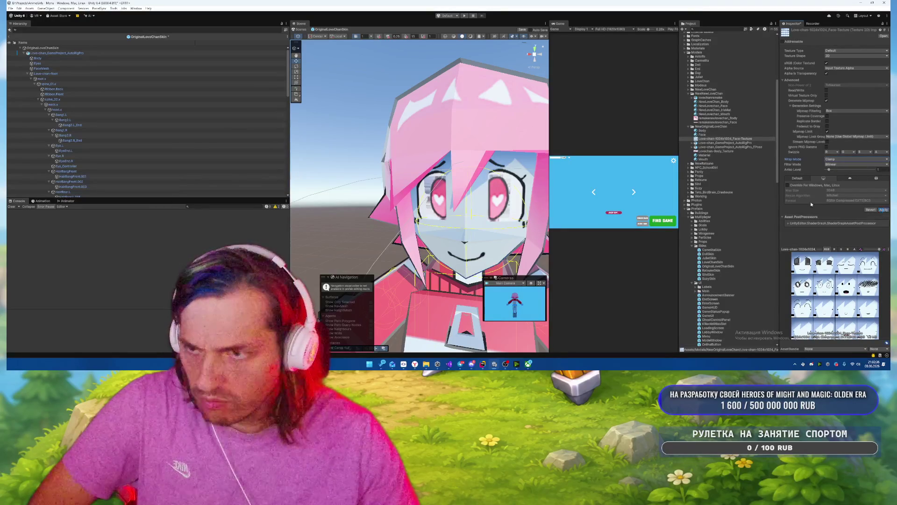
{"action": "left_click", "coordinate": [844, 159]}
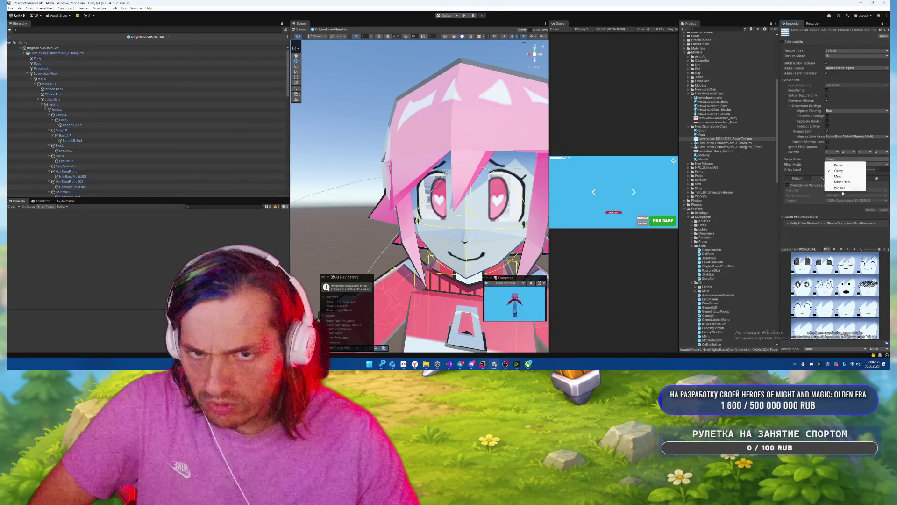
{"action": "left_click", "coordinate": [838, 176]}
{"action": "left_click", "coordinate": [841, 159]}
{"action": "left_click", "coordinate": [837, 168]}
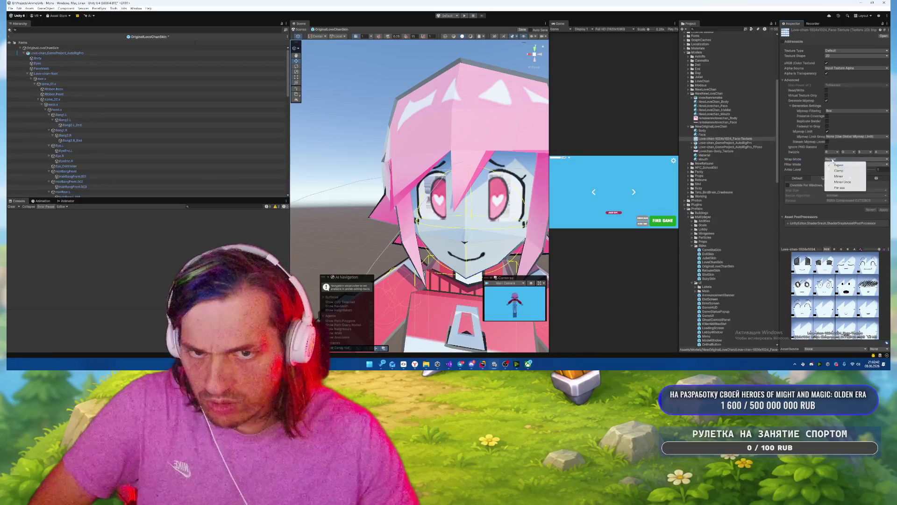
{"action": "left_click", "coordinate": [841, 164]}
{"action": "left_click", "coordinate": [839, 168]}
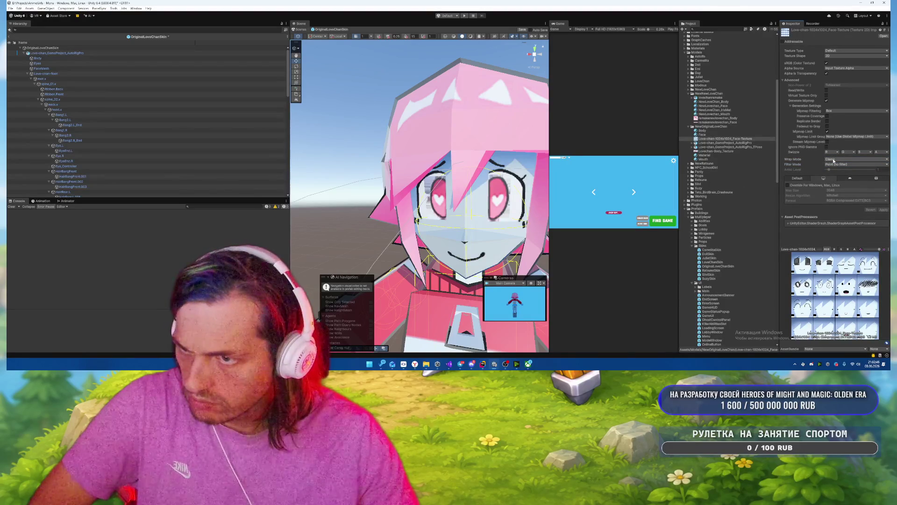
{"action": "left_click", "coordinate": [753, 152]}
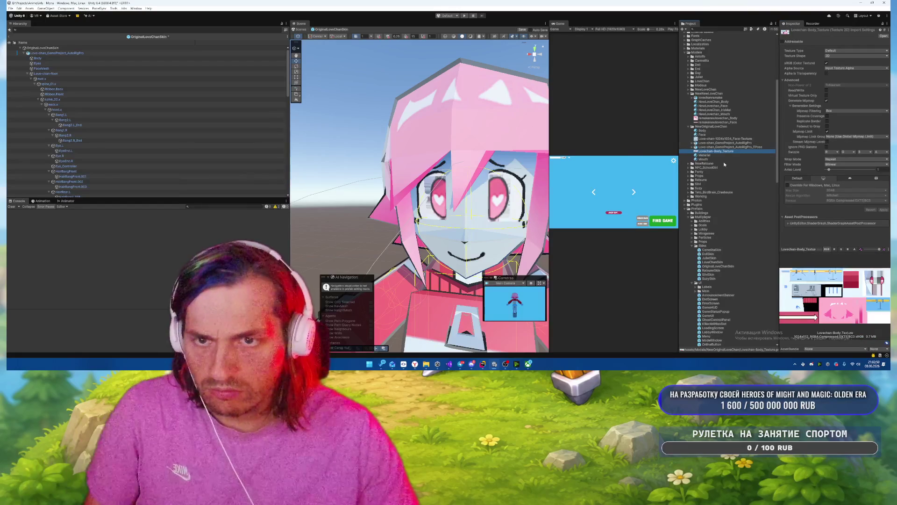
{"action": "left_click", "coordinate": [704, 159]}
{"action": "left_click", "coordinate": [854, 101]}
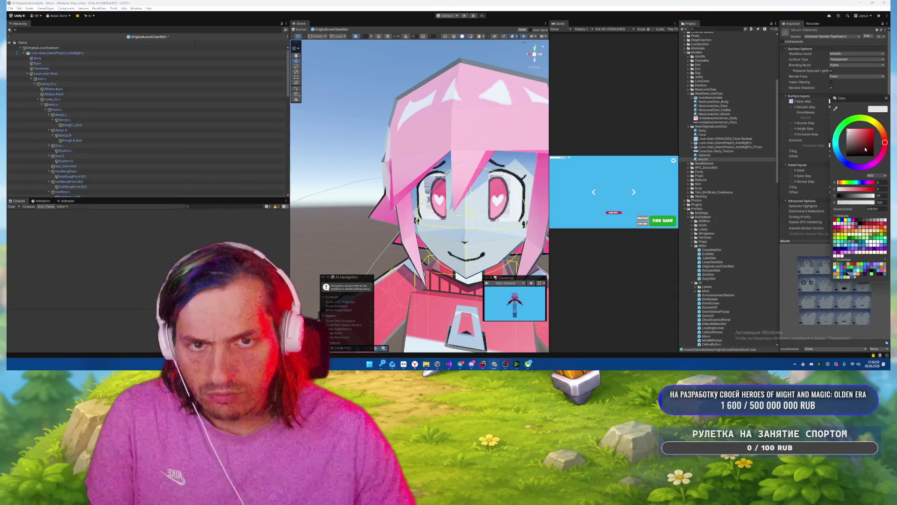
{"action": "left_click_drag", "start_coordinate": [862, 140], "coordinate": [881, 112]}
{"action": "left_click", "coordinate": [882, 112]}
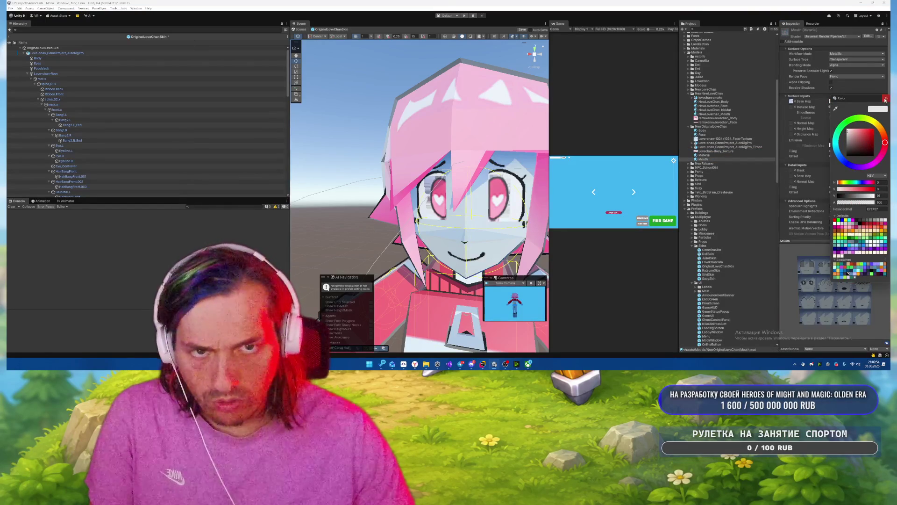
{"action": "left_click", "coordinate": [887, 99]}
{"action": "left_click", "coordinate": [706, 131]}
{"action": "left_click", "coordinate": [703, 134]}
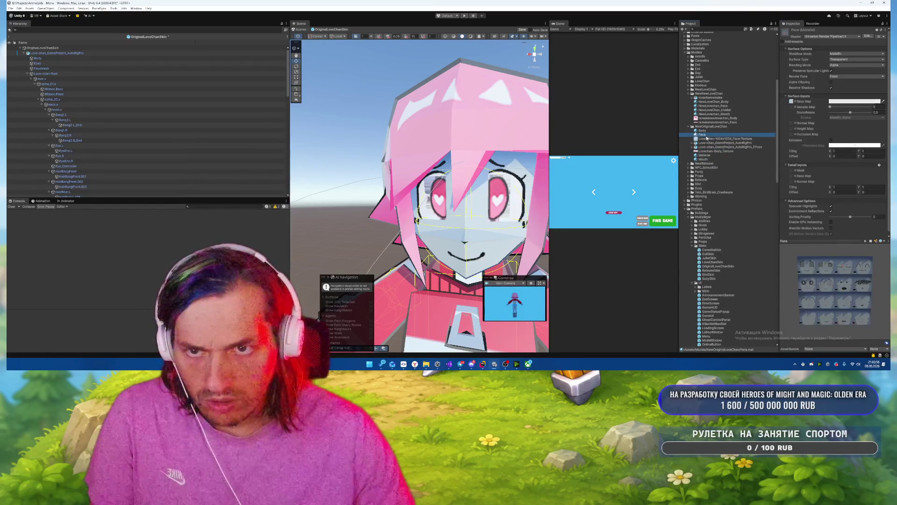
{"action": "left_click", "coordinate": [854, 101]}
{"action": "left_click", "coordinate": [876, 237]}
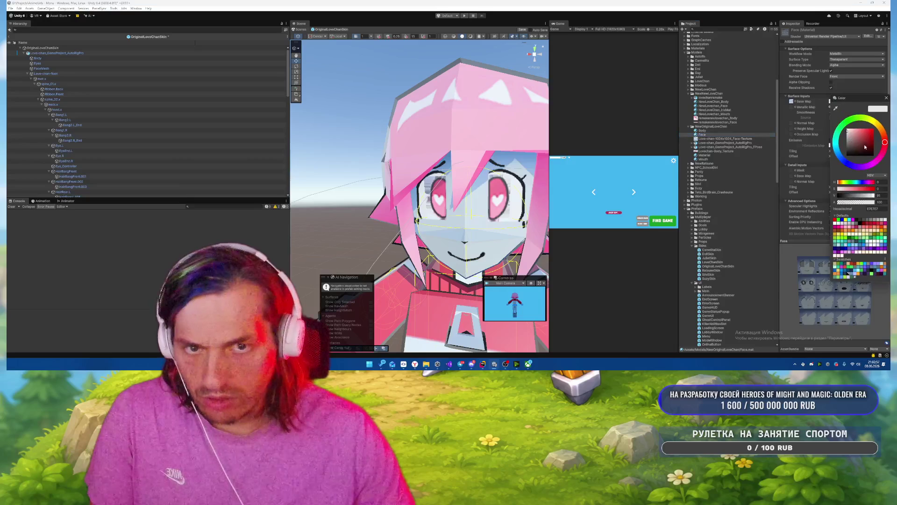
{"action": "left_click", "coordinate": [872, 109]}
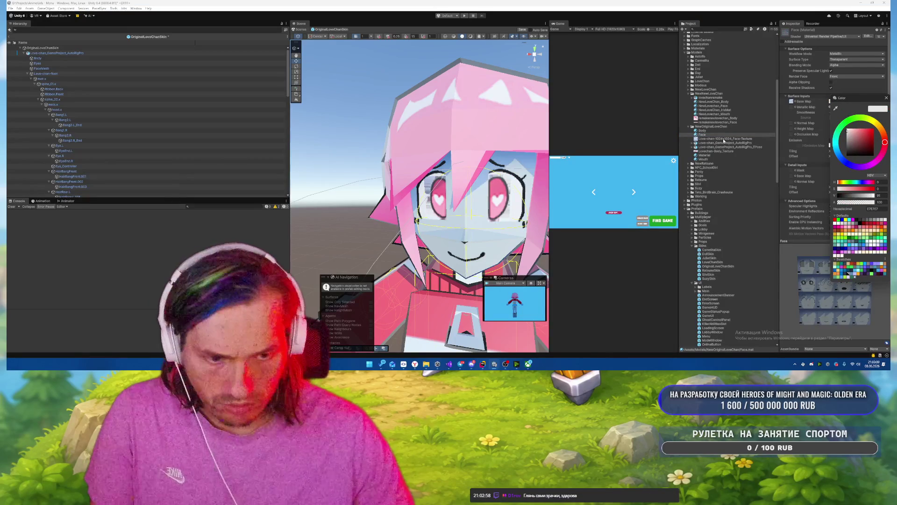
{"action": "left_click_drag", "start_coordinate": [508, 192], "coordinate": [495, 192]}
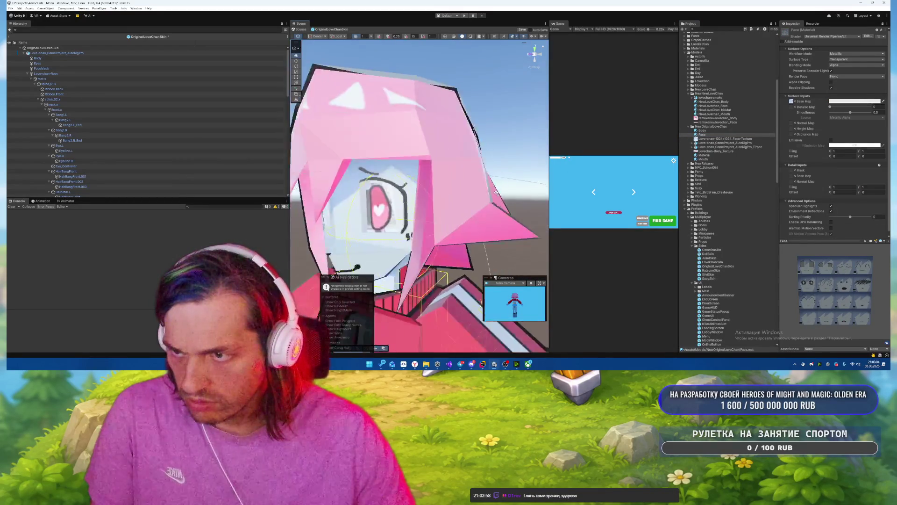
{"action": "scroll", "coordinate": [391, 202], "scroll_direction": "up", "scroll_amount": 5}
{"action": "left_click", "coordinate": [406, 208]}
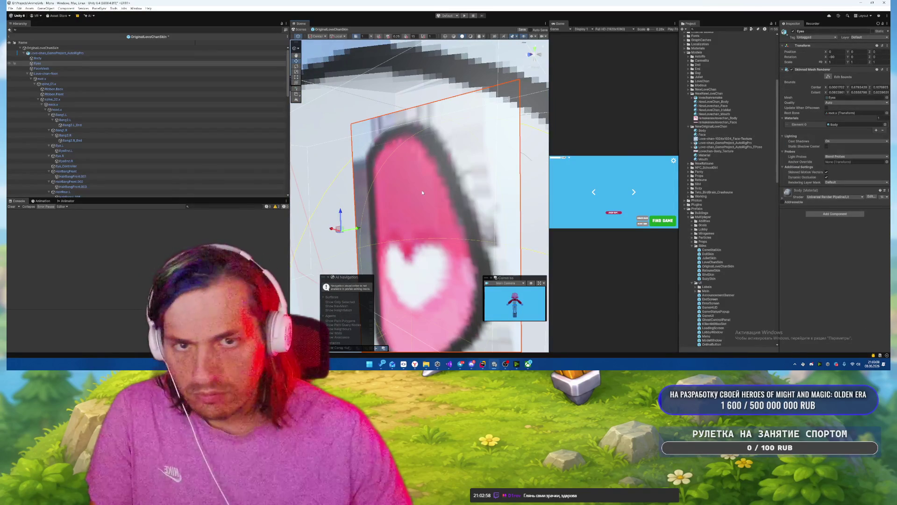
Try the Face material on the Eyes mesh's Element 0, then undo it.
{"action": "scroll", "coordinate": [438, 190], "scroll_direction": "down", "scroll_amount": 3}
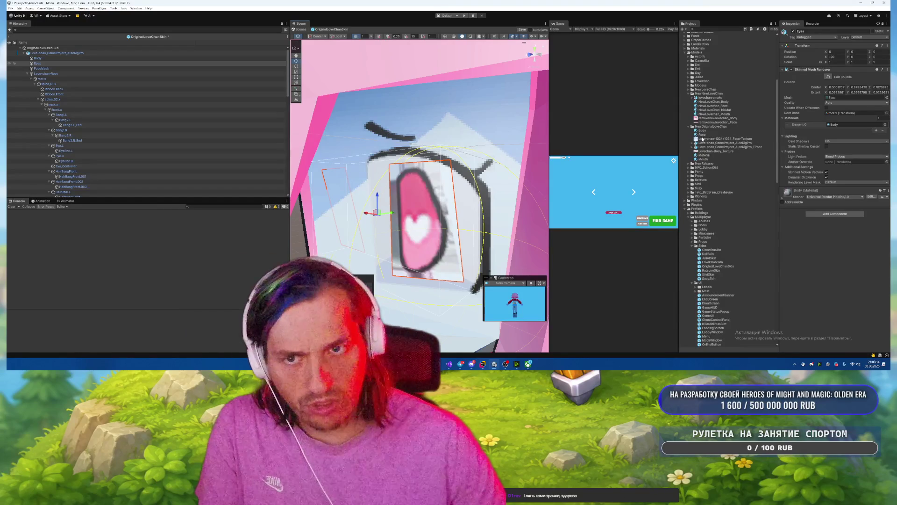
{"action": "left_click_drag", "start_coordinate": [702, 135], "coordinate": [855, 125]}
{"action": "key", "text": "ctrl+z"}
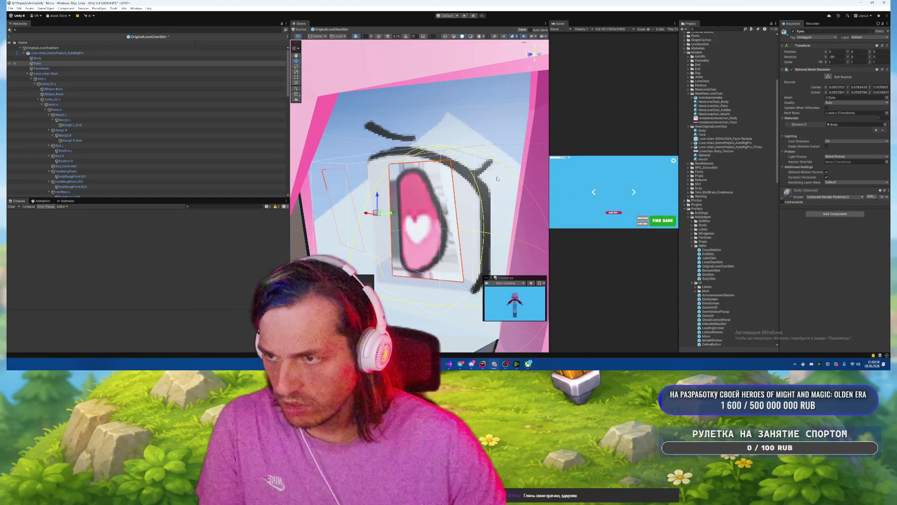
Tick Alpha Is Transparency on Lovechan-Body_Texture and apply it.
{"action": "left_click", "coordinate": [715, 151]}
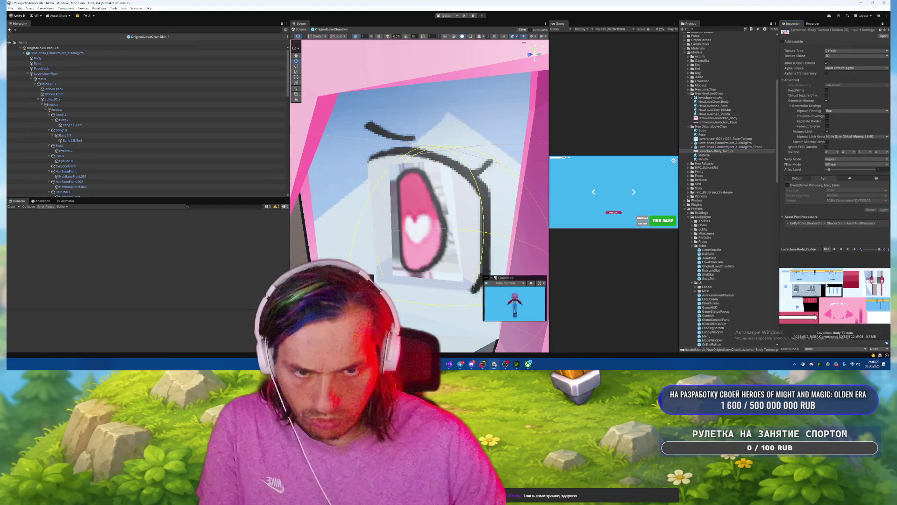
{"action": "left_click", "coordinate": [826, 73]}
{"action": "left_click", "coordinate": [883, 210]}
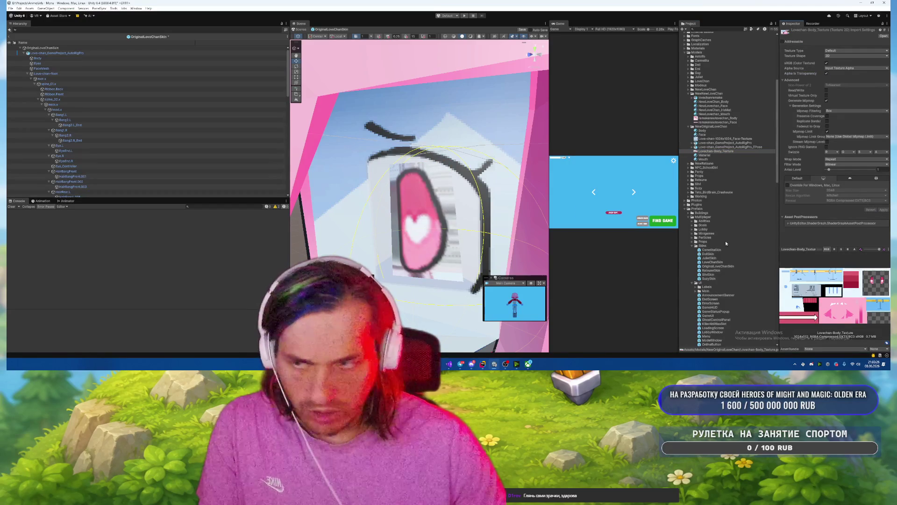
{"action": "left_click", "coordinate": [407, 182]}
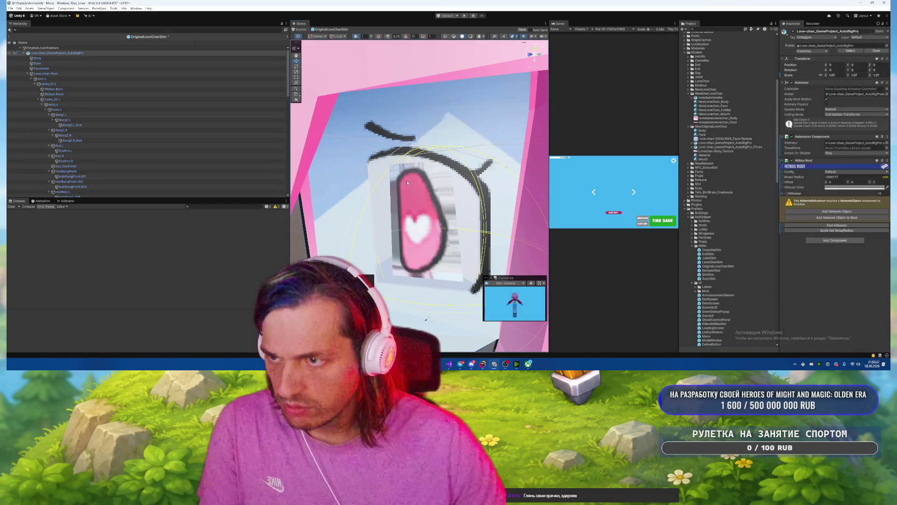
Try the Body material as Transparent, then set its Surface Type back to Opaque.
{"action": "left_click", "coordinate": [713, 102]}
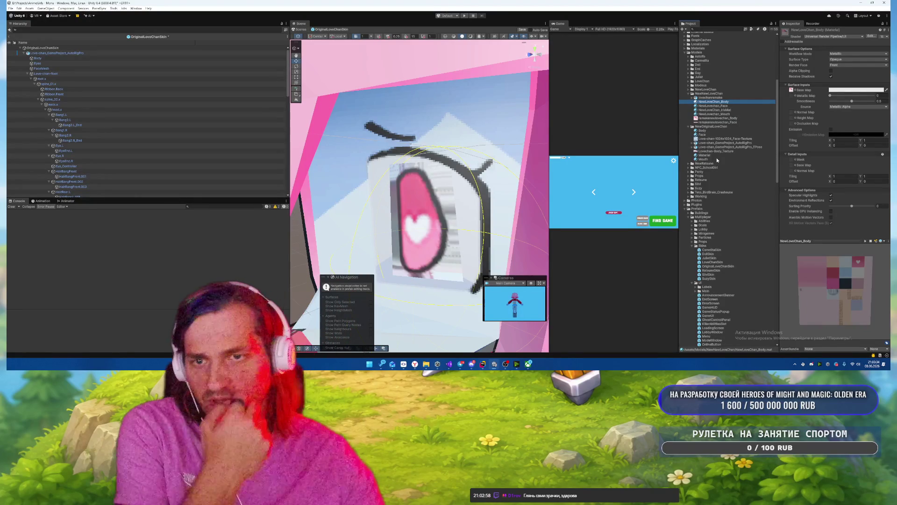
{"action": "left_click", "coordinate": [702, 131]}
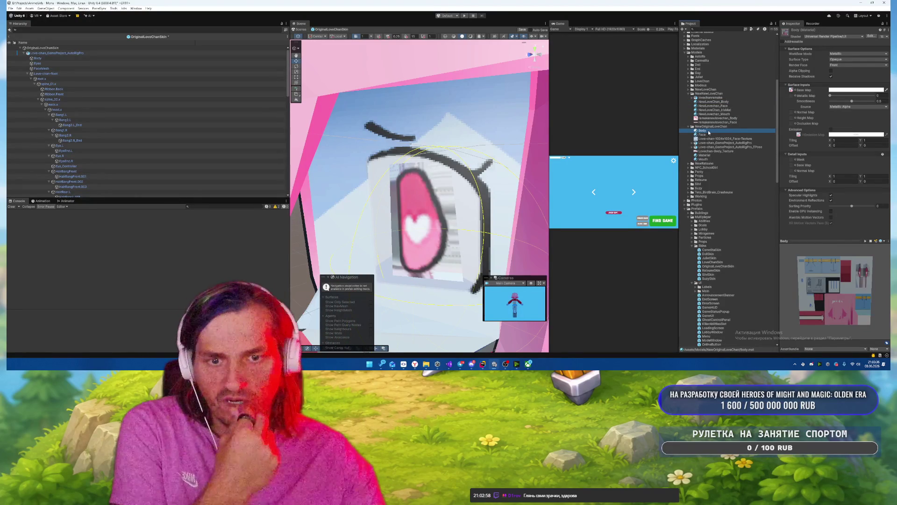
{"action": "left_click", "coordinate": [837, 59]}
{"action": "left_click", "coordinate": [837, 66]}
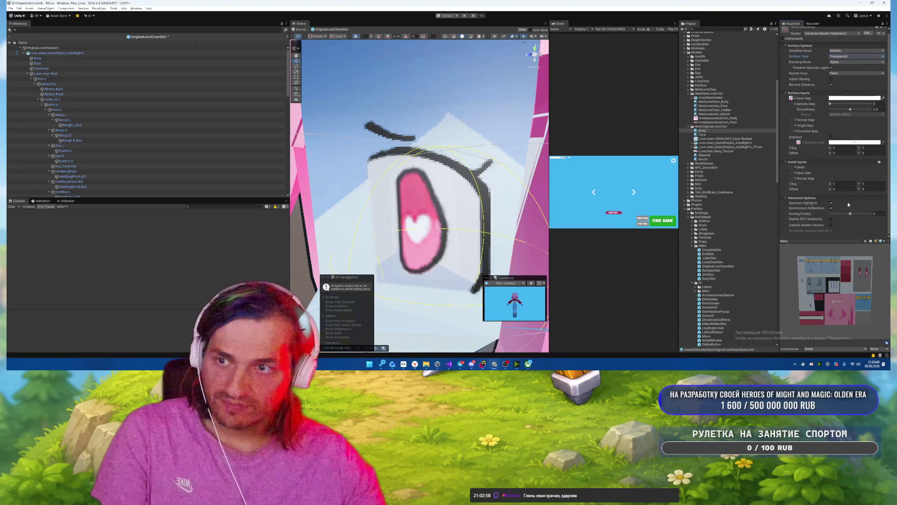
{"action": "scroll", "coordinate": [463, 145], "scroll_direction": "down", "scroll_amount": 10}
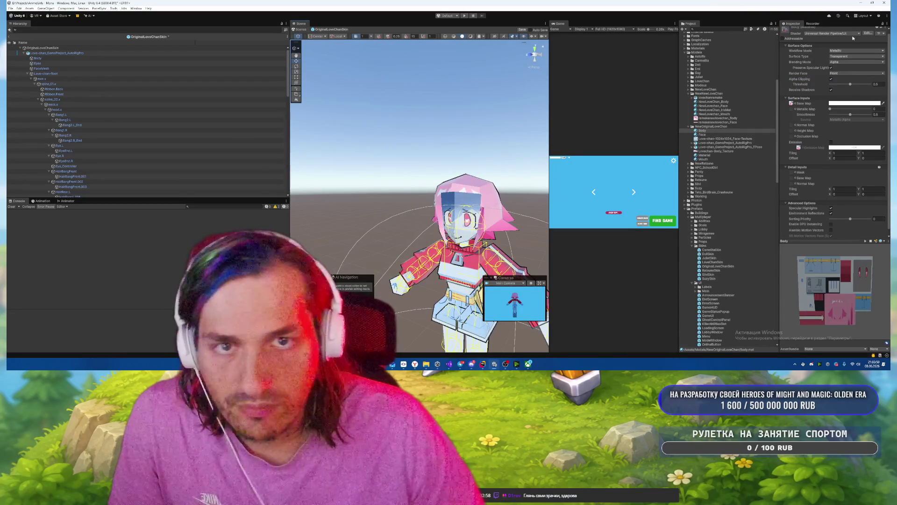
{"action": "left_click", "coordinate": [846, 56]}
{"action": "left_click", "coordinate": [848, 68]}
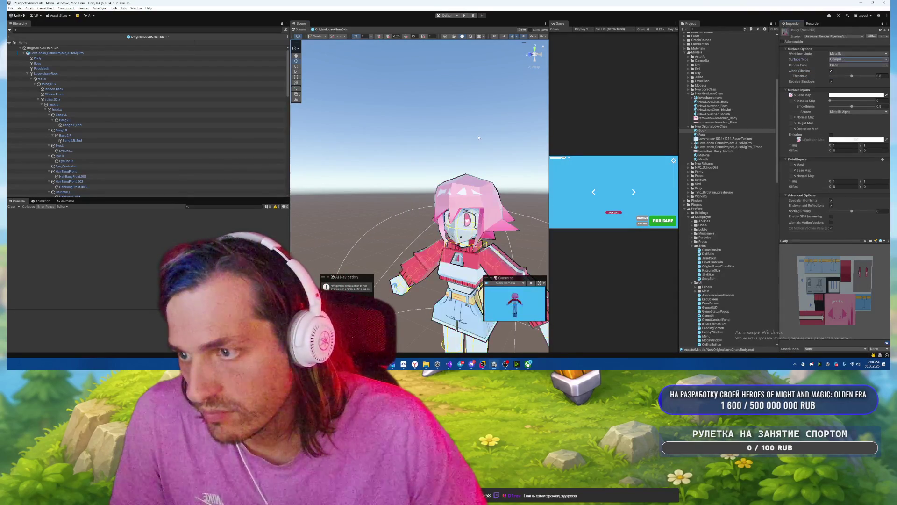
{"action": "scroll", "coordinate": [481, 137], "scroll_direction": "up", "scroll_amount": 5}
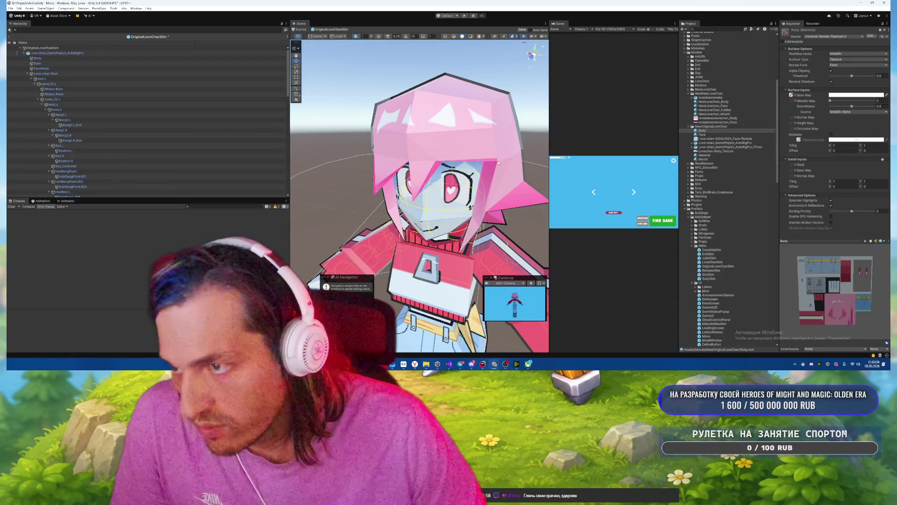
{"action": "mouse_move", "coordinate": [496, 159]}
{"action": "left_mouse_down"}
{"action": "mouse_move", "coordinate": [460, 153]}
{"action": "mouse_move", "coordinate": [504, 151]}
{"action": "left_mouse_up"}
Set the Face material's Surface Type to Opaque.
{"action": "scroll", "coordinate": [501, 150], "scroll_direction": "up", "scroll_amount": 8}
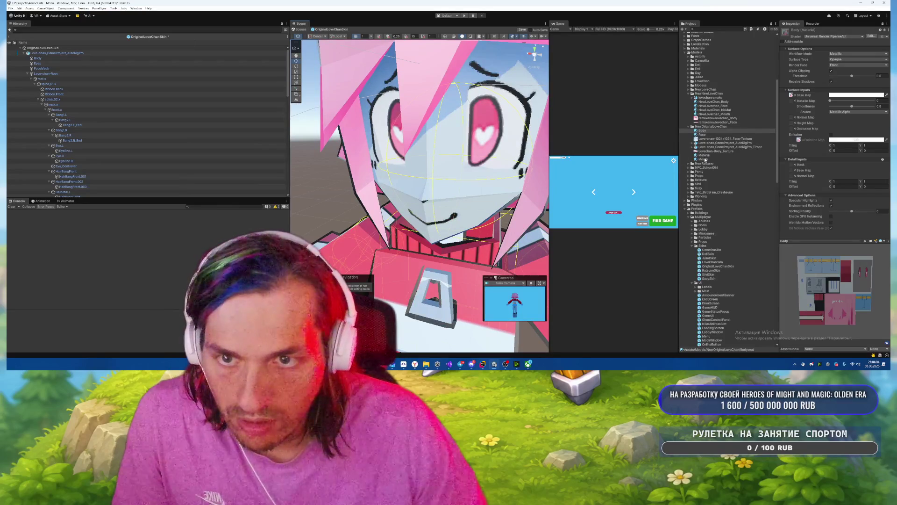
{"action": "left_click", "coordinate": [702, 135]}
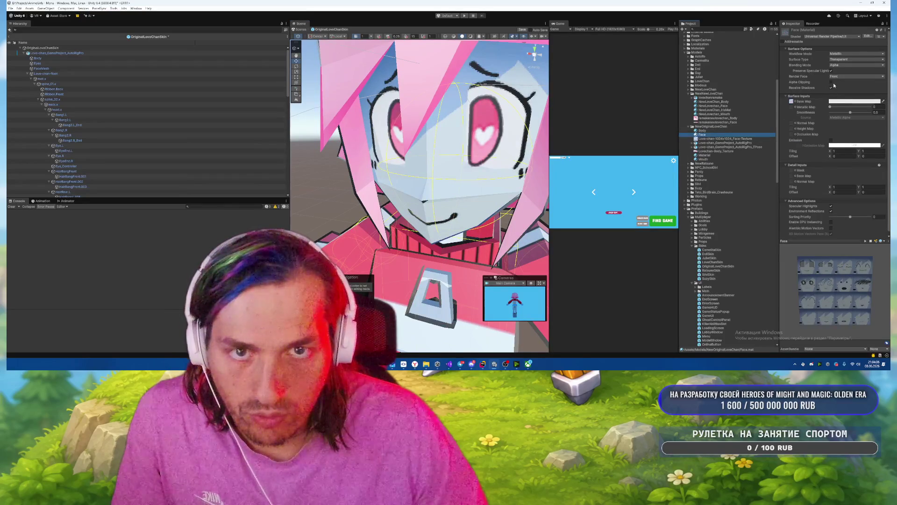
{"action": "left_click", "coordinate": [831, 83]}
{"action": "left_click", "coordinate": [841, 59]}
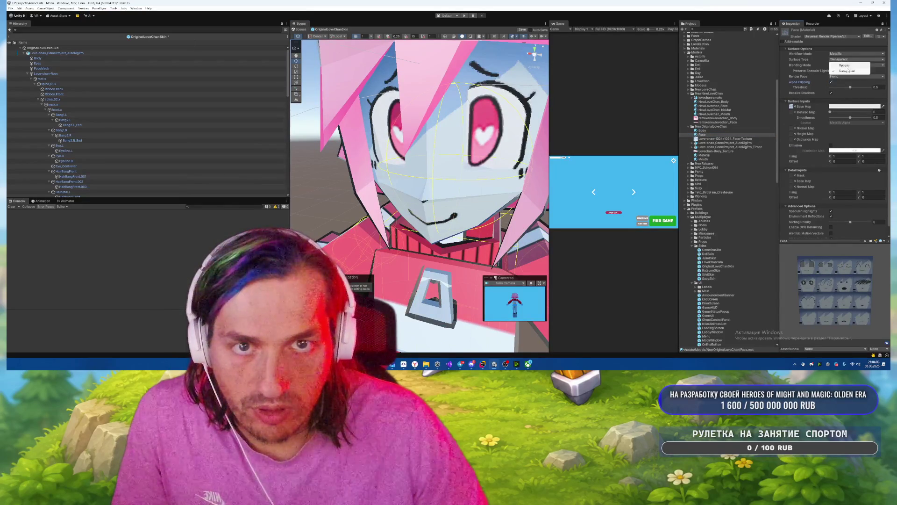
{"action": "left_click", "coordinate": [846, 65]}
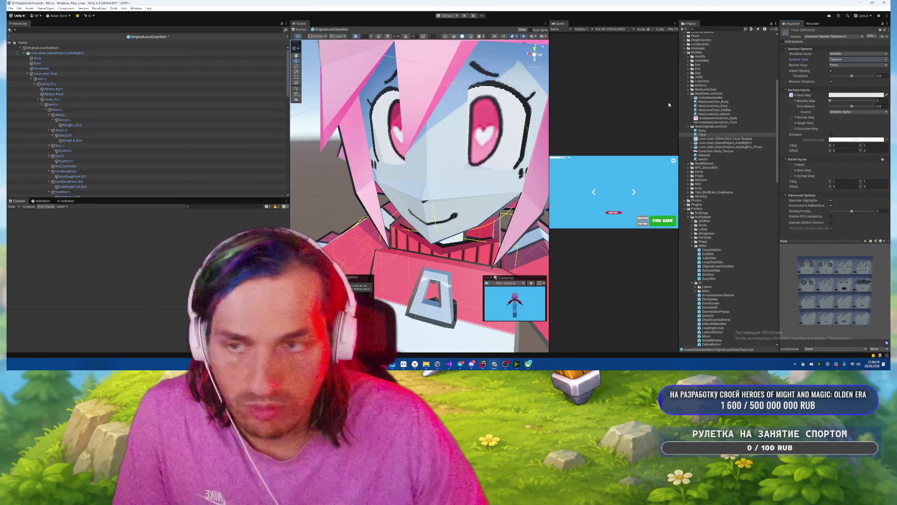
Try several Face texture Offset X values (0.12, 1.08, 0.25) to switch expressions.
{"action": "scroll", "coordinate": [472, 117], "scroll_direction": "down", "scroll_amount": 5}
{"action": "left_click", "coordinate": [834, 150]}
{"action": "type", "text": "0.12"}
{"action": "key", "text": "BackSpace"}
{"action": "key", "text": "BackSpace"}
{"action": "type", "text": "5"}
{"action": "key", "text": "BackSpace"}
{"action": "type", "text": "35"}
{"action": "key", "text": "BackSpace"}
{"action": "key", "text": "BackSpace"}
{"action": "type", "text": "18"}
{"action": "key", "text": "ctrl+a"}
{"action": "type", "text": "1.08"}
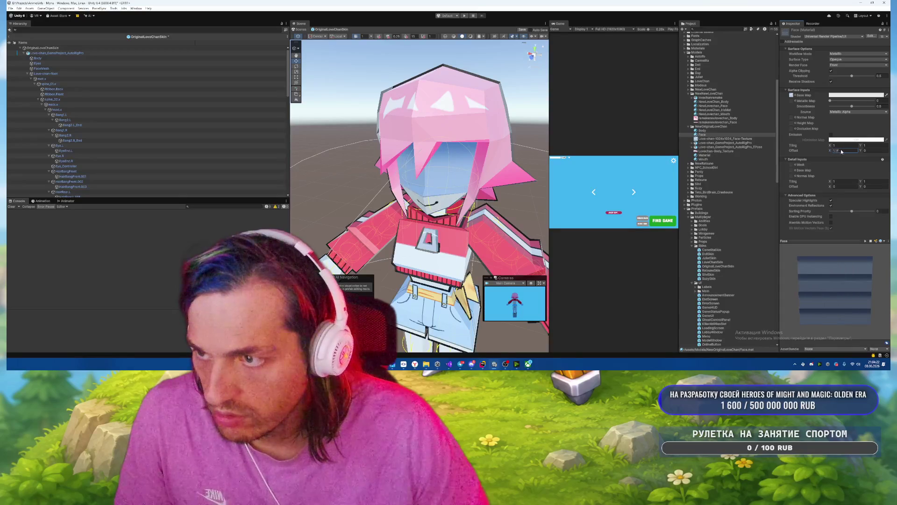
{"action": "key", "text": "BackSpace"}
{"action": "key", "text": "BackSpace"}
{"action": "key", "text": "BackSpace"}
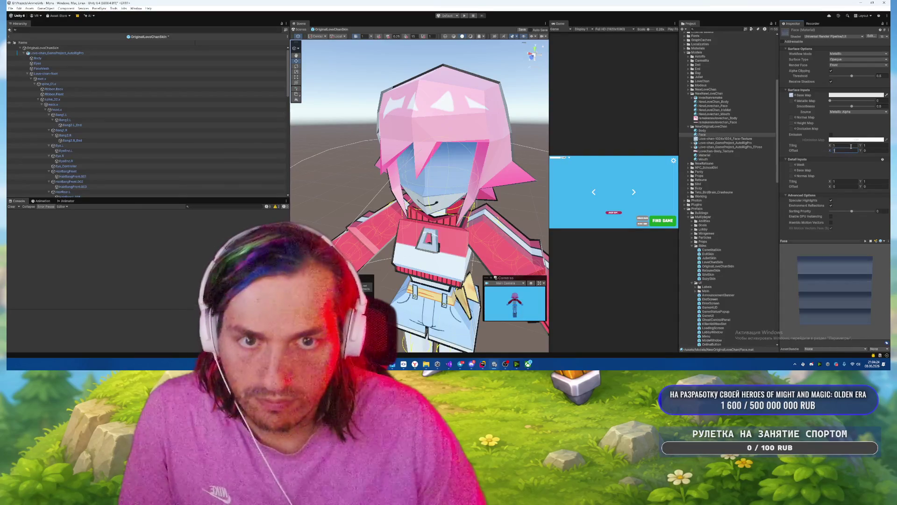
{"action": "key", "text": "BackSpace"}
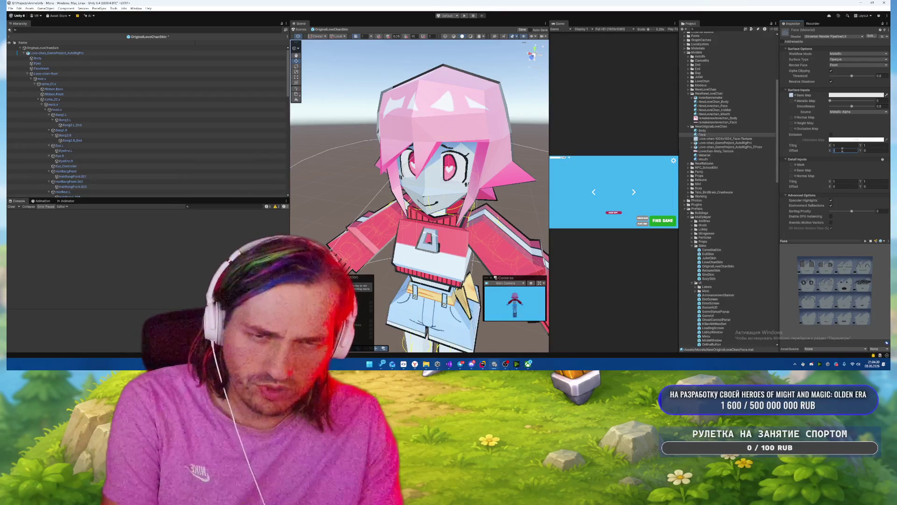
{"action": "type", "text": "0.25"}
Try Offset Y values such as 0.25 and -0.25, then reset Offset X and Y to 0.
{"action": "left_click", "coordinate": [875, 151]}
{"action": "type", "text": "0.25"}
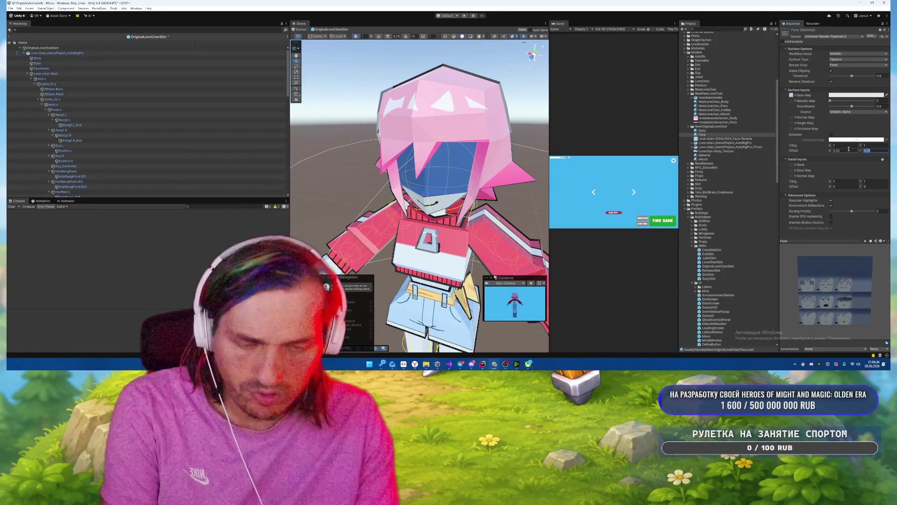
{"action": "type", "text": "0.7"}
{"action": "key", "text": "BackSpace"}
{"action": "type", "text": "25"}
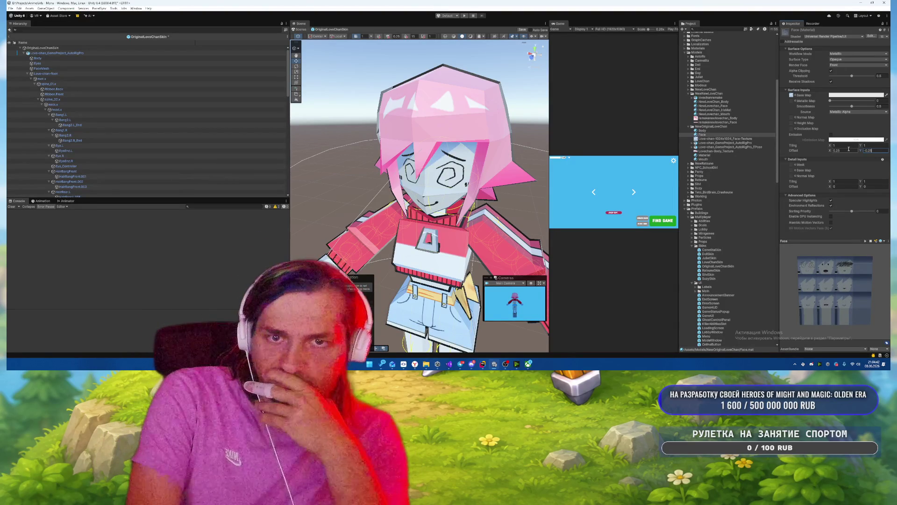
{"action": "type", "text": "0"}
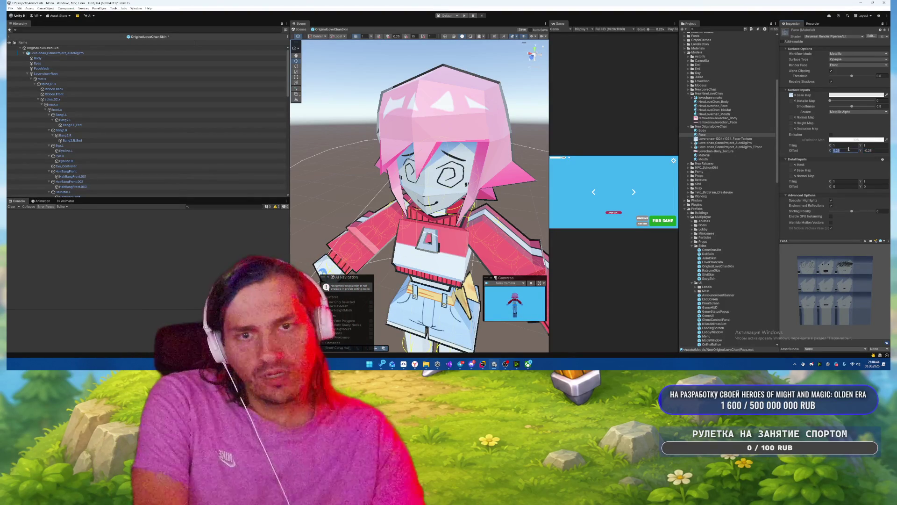
{"action": "left_click", "coordinate": [841, 150]}
{"action": "type", "text": "0"}
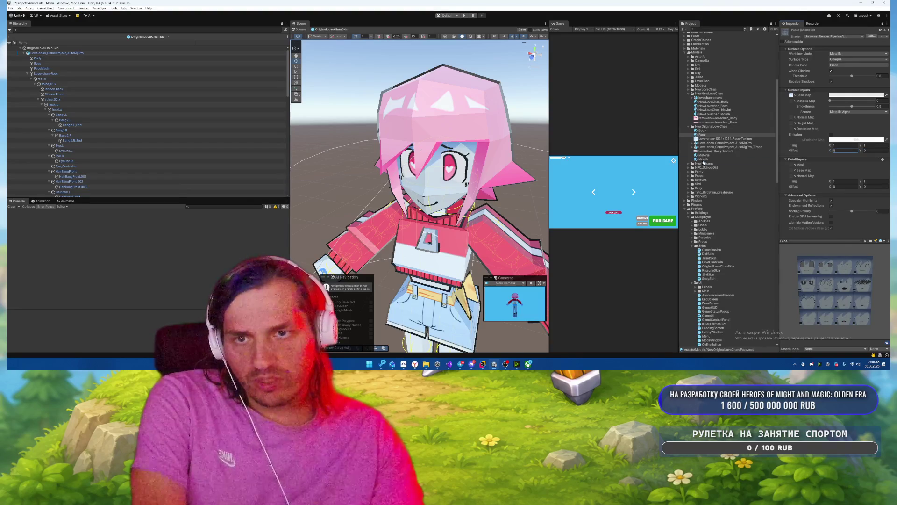
{"action": "left_click", "coordinate": [702, 159]}
Set the Mouth material to Opaque and review the Love-chan model's Materials import tab.
{"action": "left_click", "coordinate": [857, 59]}
{"action": "left_click", "coordinate": [841, 64]}
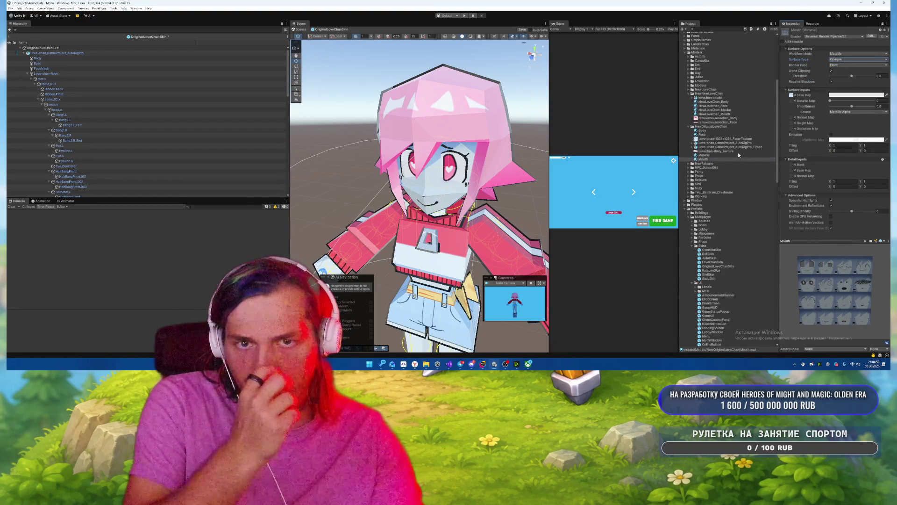
{"action": "left_click", "coordinate": [710, 156]}
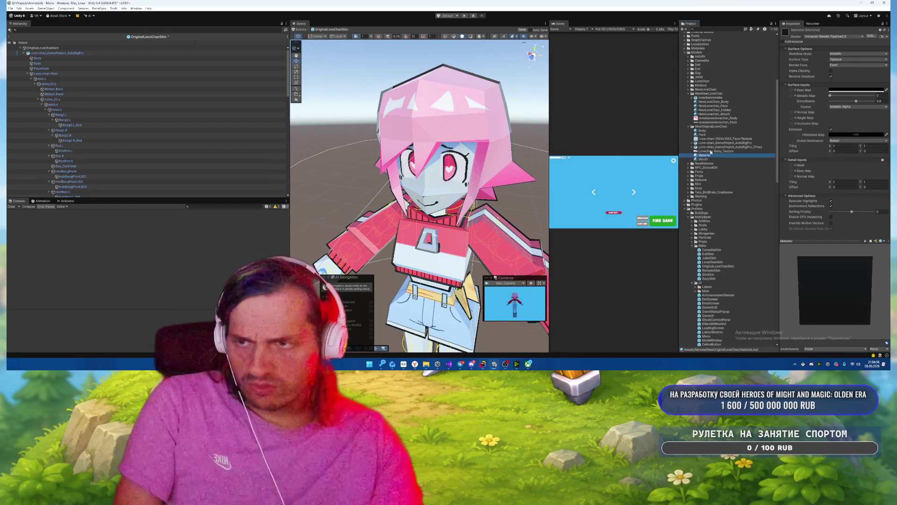
{"action": "left_click", "coordinate": [701, 138]}
{"action": "left_click", "coordinate": [719, 143]}
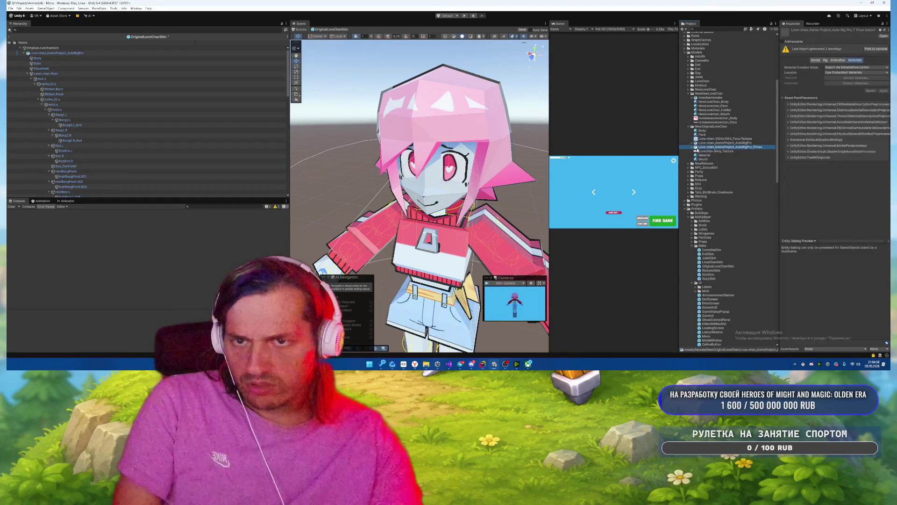
{"action": "left_click_drag", "start_coordinate": [463, 163], "coordinate": [470, 156]}
{"action": "left_click", "coordinate": [93, 53]}
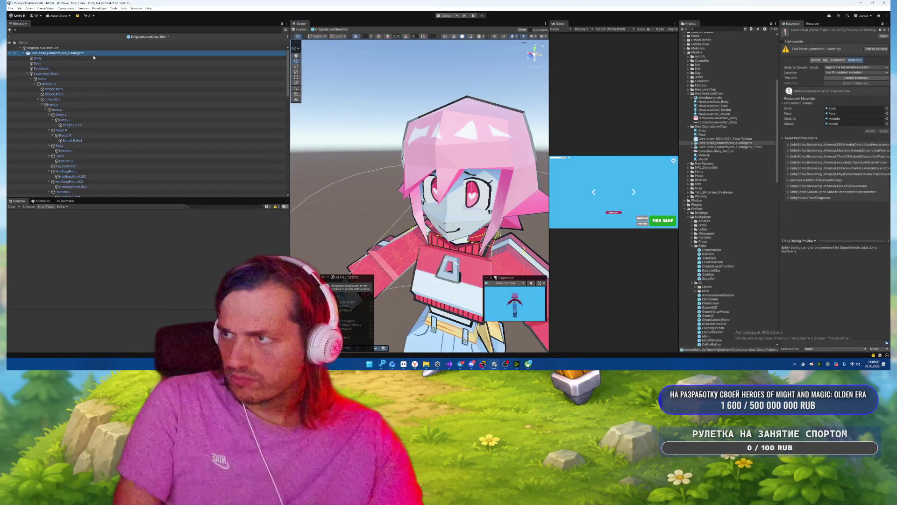
Search 'puppetmaster', add the Puppet Master component to the rig and run Set Up PuppetMaster.
{"action": "left_click", "coordinate": [825, 241]}
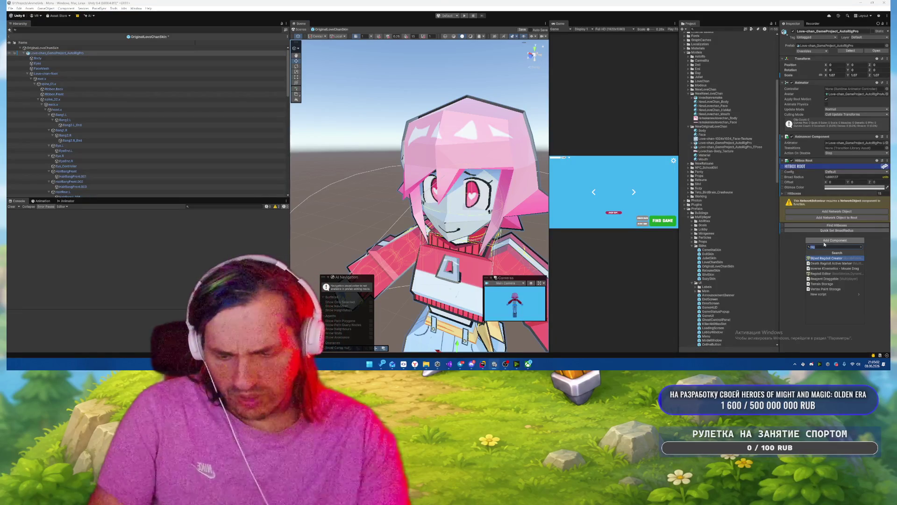
{"action": "type", "text": "d"}
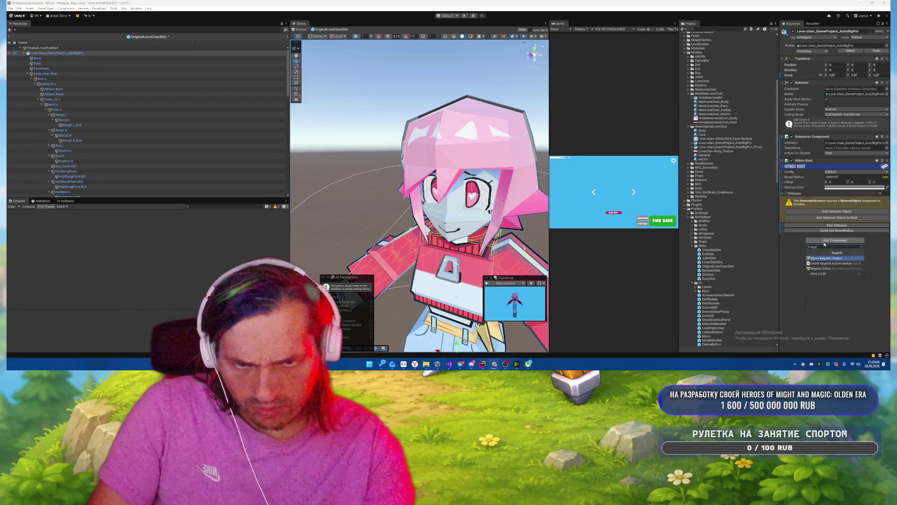
{"action": "key", "text": "BackSpace"}
{"action": "key", "text": "BackSpace"}
{"action": "key", "text": "BackSpace"}
{"action": "type", "text": "active"}
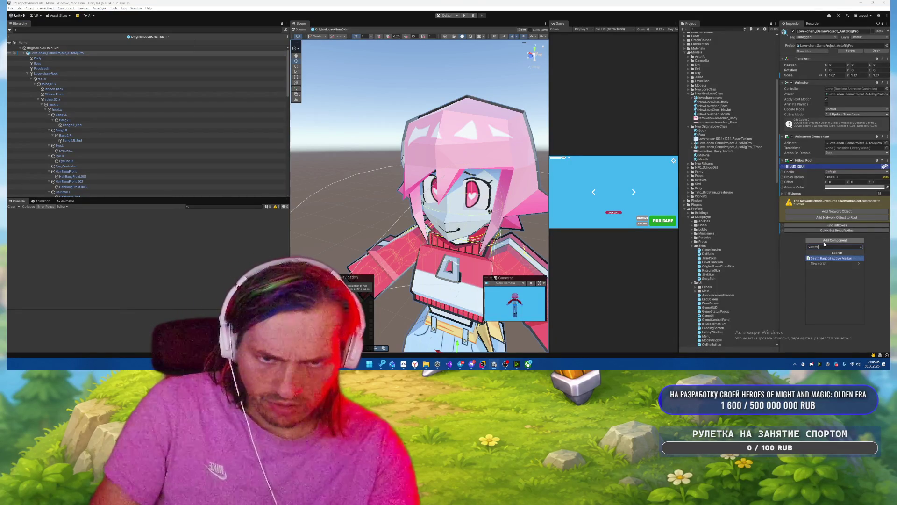
{"action": "key", "text": "BackSpace"}
{"action": "key", "text": "BackSpace"}
{"action": "key", "text": "BackSpace"}
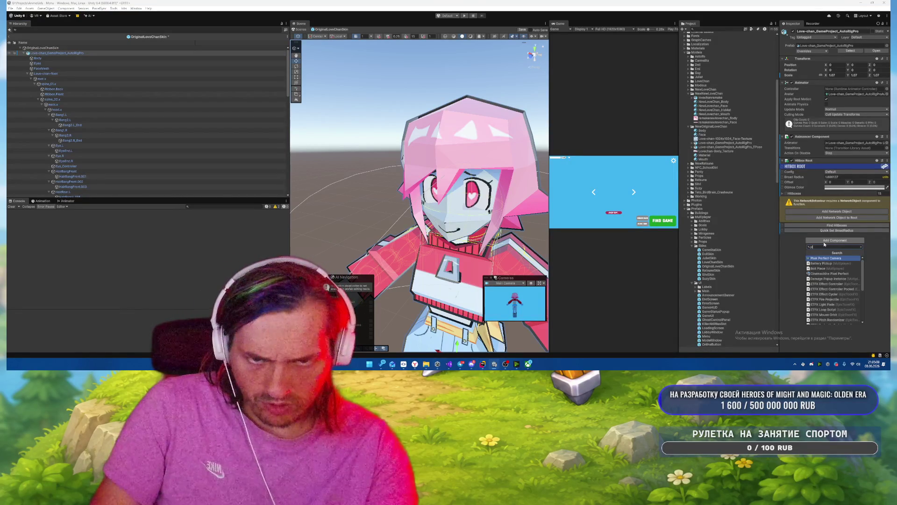
{"action": "type", "text": "plug"}
{"action": "key", "text": "BackSpace"}
{"action": "key", "text": "BackSpace"}
{"action": "key", "text": "BackSpace"}
{"action": "type", "text": "uppe"}
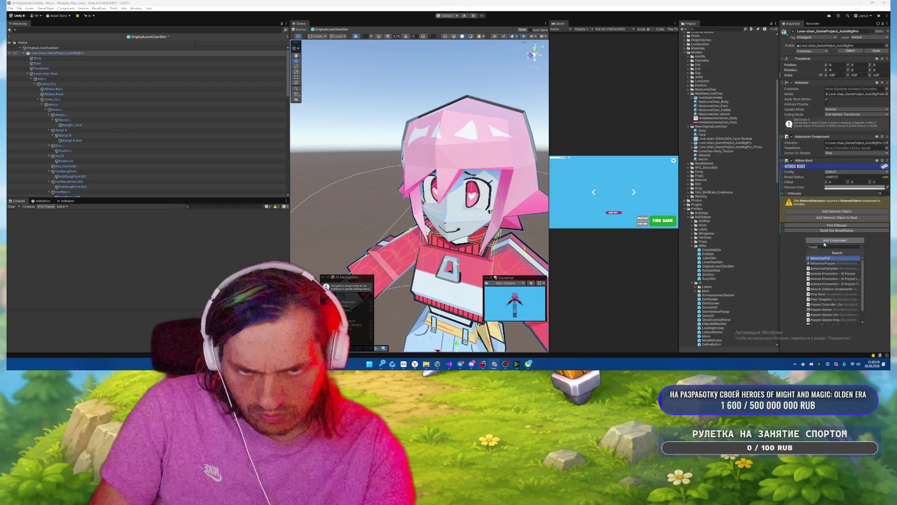
{"action": "type", "text": "tmas"}
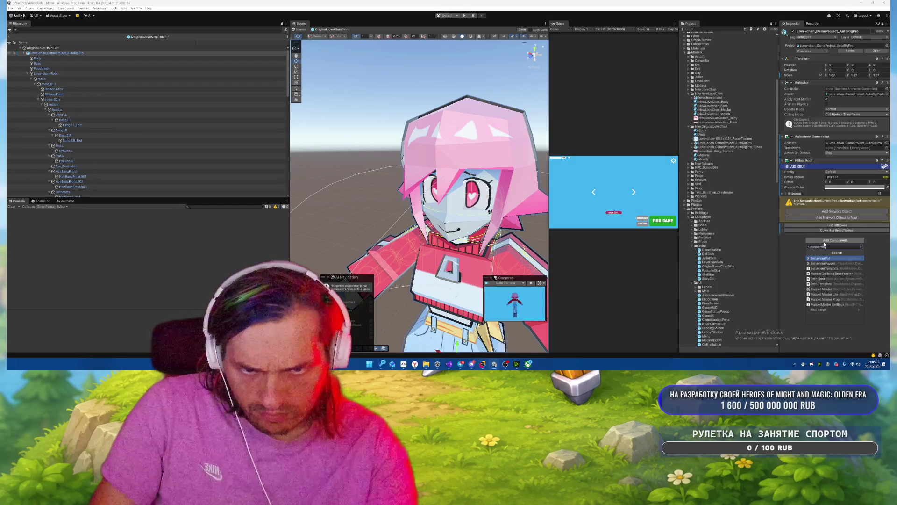
{"action": "left_click", "coordinate": [813, 289]}
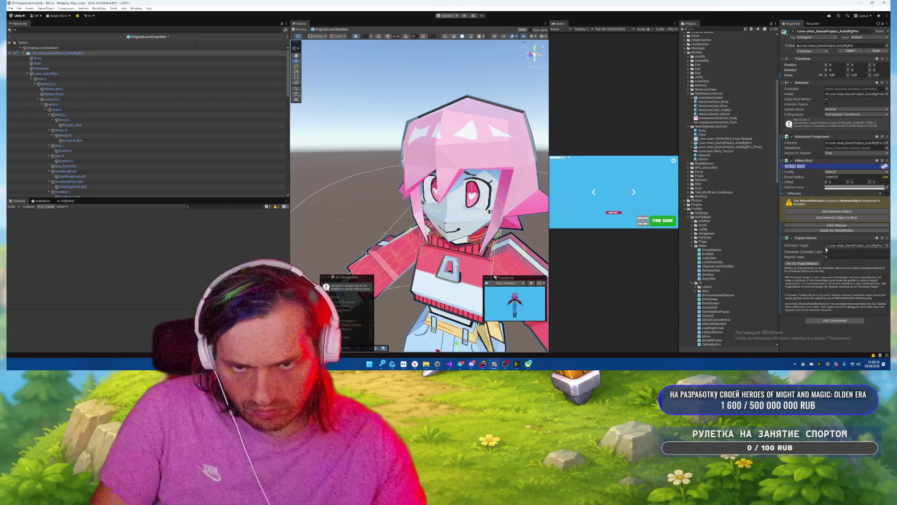
{"action": "left_click", "coordinate": [803, 264]}
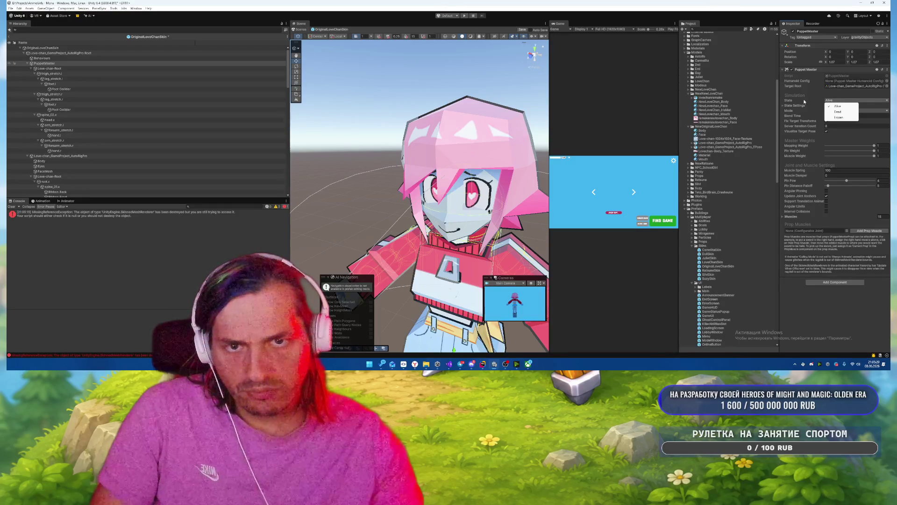
Set the Puppet Master Mode to Kinematic, keeping its State as Alive.
{"action": "left_click", "coordinate": [796, 103]}
{"action": "left_click", "coordinate": [802, 111]}
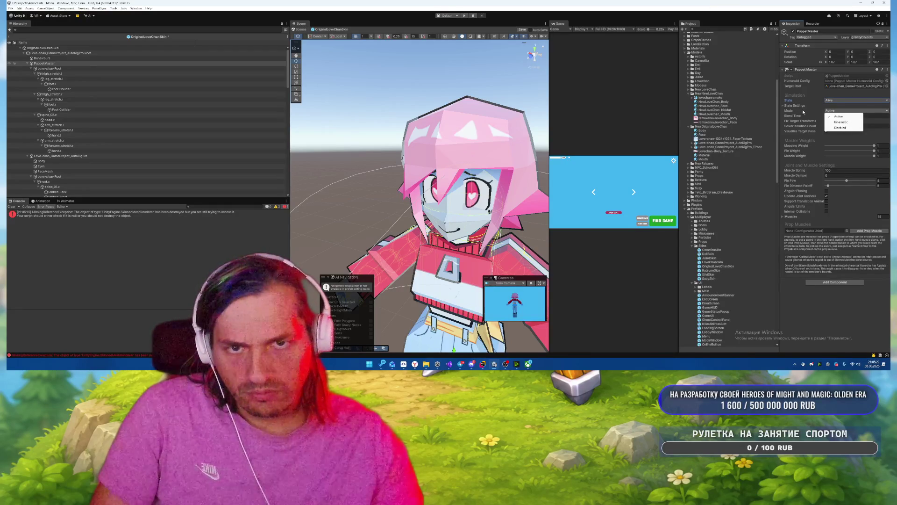
{"action": "left_click", "coordinate": [841, 122]}
{"action": "left_click", "coordinate": [800, 107]}
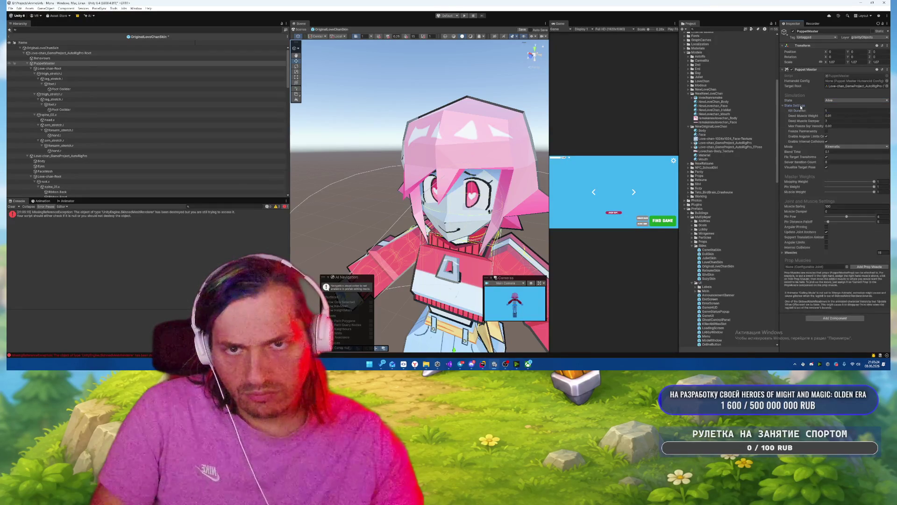
{"action": "left_click", "coordinate": [797, 106]}
{"action": "left_click", "coordinate": [797, 101]}
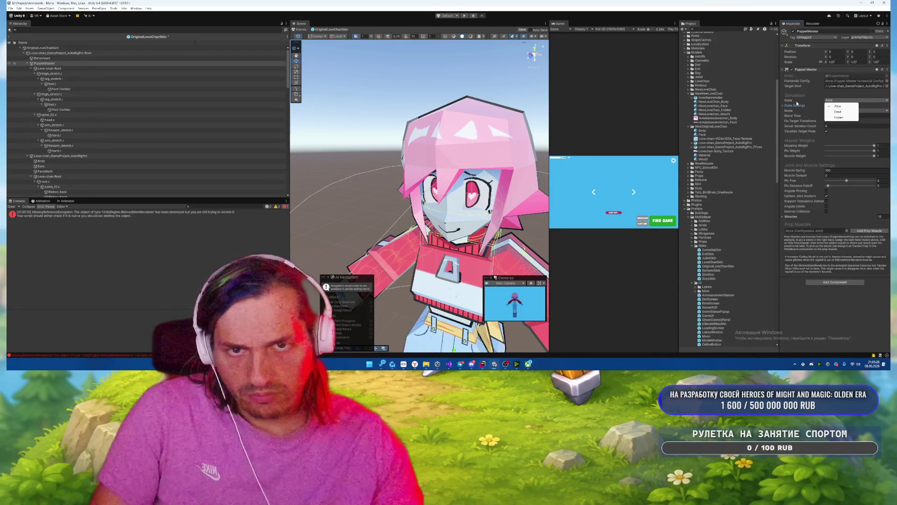
{"action": "left_click", "coordinate": [797, 103]}
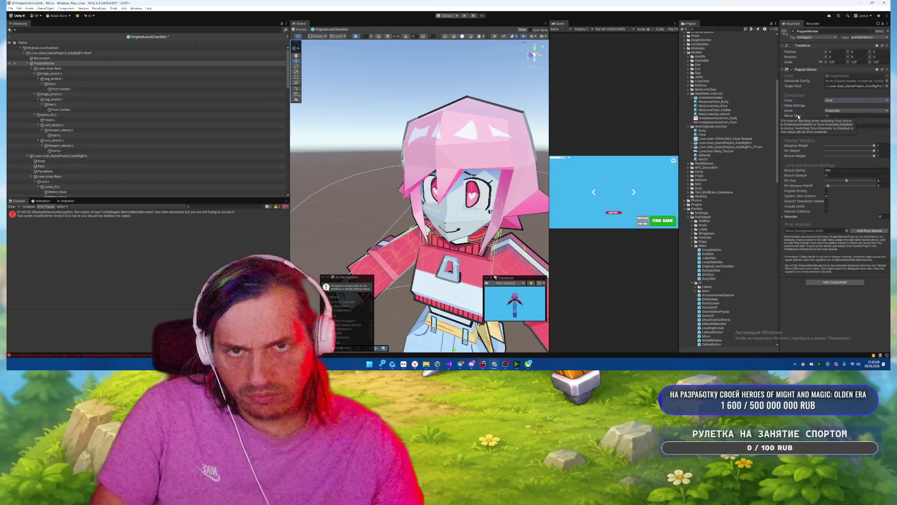
Drag the Mapping Weight slider to 0 and read the MissingReferenceException details in the console.
{"action": "key", "text": "f"}
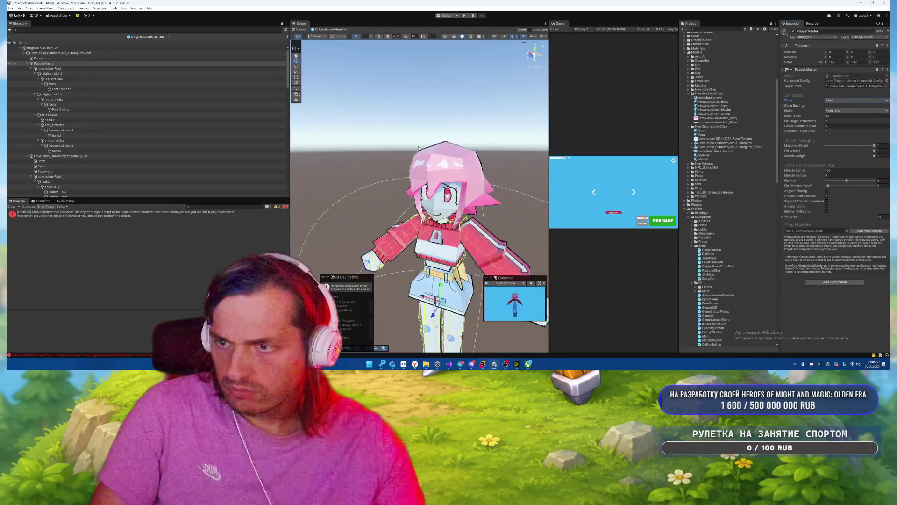
{"action": "scroll", "coordinate": [468, 154], "scroll_direction": "up", "scroll_amount": 5}
{"action": "scroll", "coordinate": [468, 154], "scroll_direction": "down", "scroll_amount": 2}
{"action": "scroll", "coordinate": [468, 154], "scroll_direction": "down", "scroll_amount": 4}
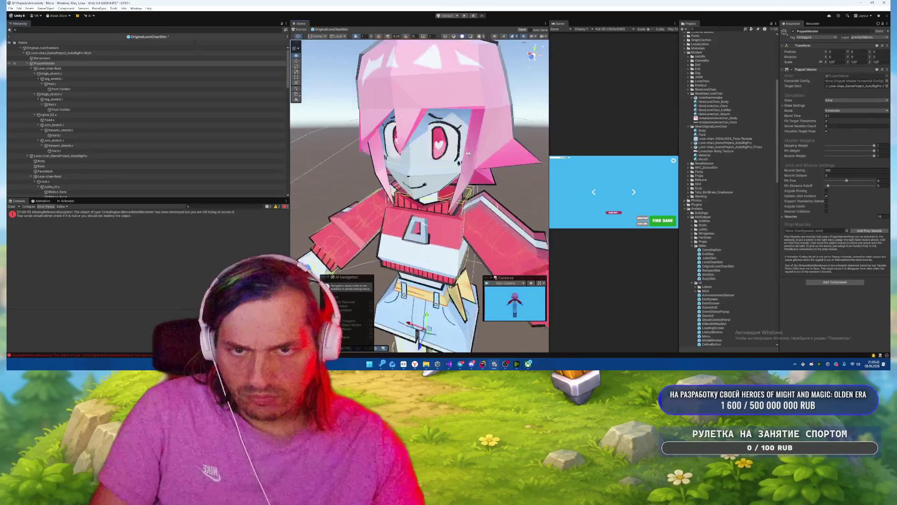
{"action": "scroll", "coordinate": [468, 153], "scroll_direction": "up", "scroll_amount": 5}
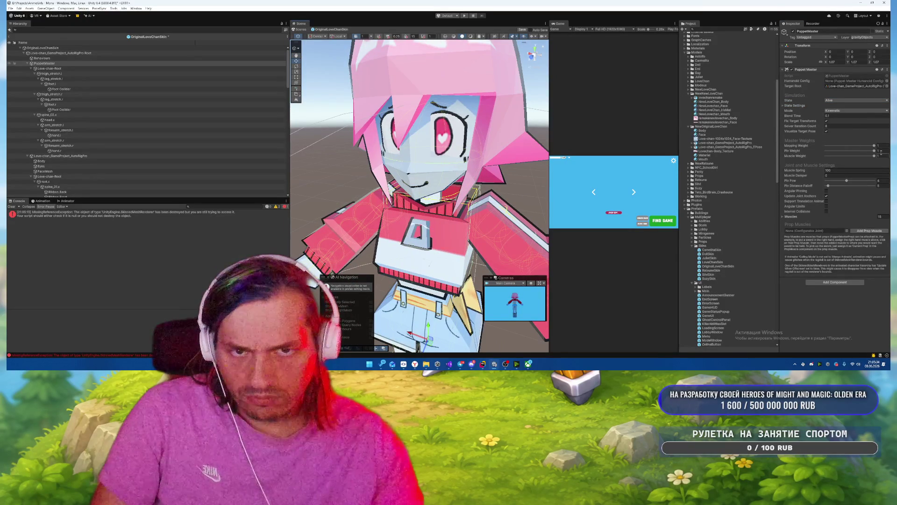
{"action": "left_click_drag", "start_coordinate": [874, 148], "coordinate": [732, 145]}
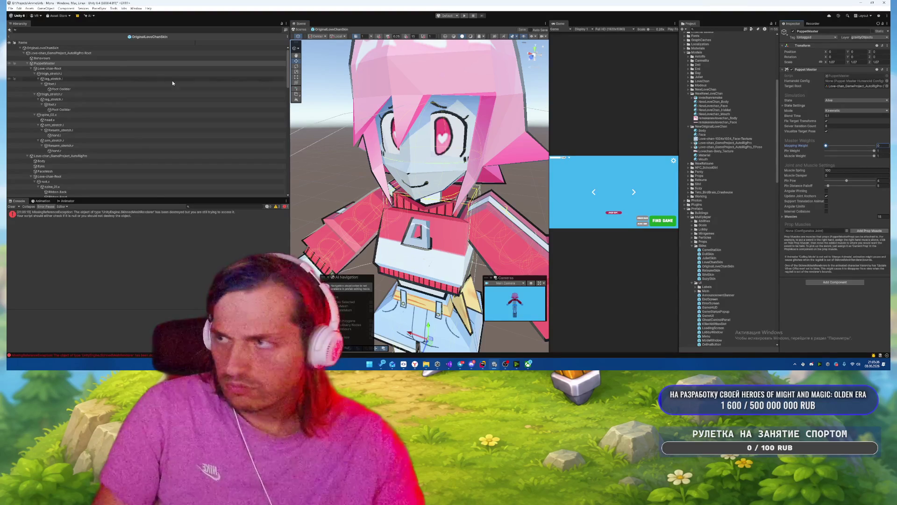
{"action": "scroll", "coordinate": [127, 91], "scroll_direction": "down", "scroll_amount": 15}
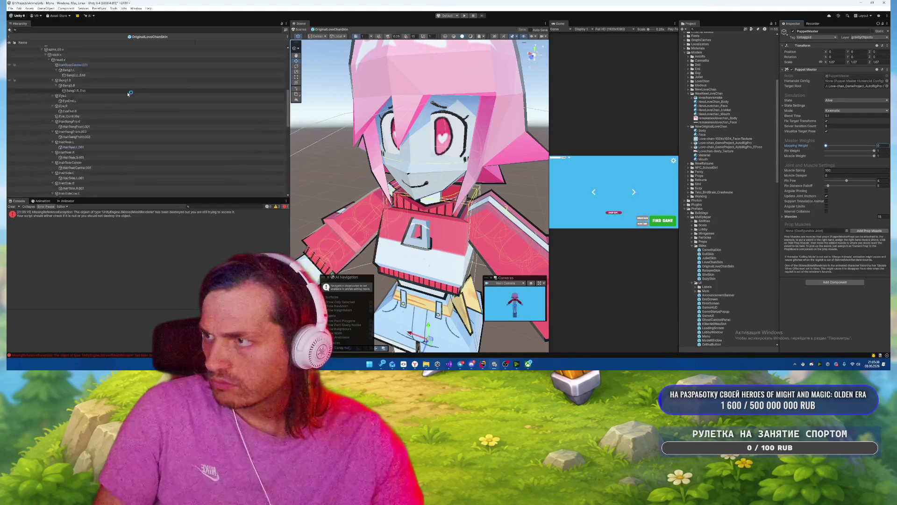
{"action": "scroll", "coordinate": [185, 117], "scroll_direction": "up", "scroll_amount": 15}
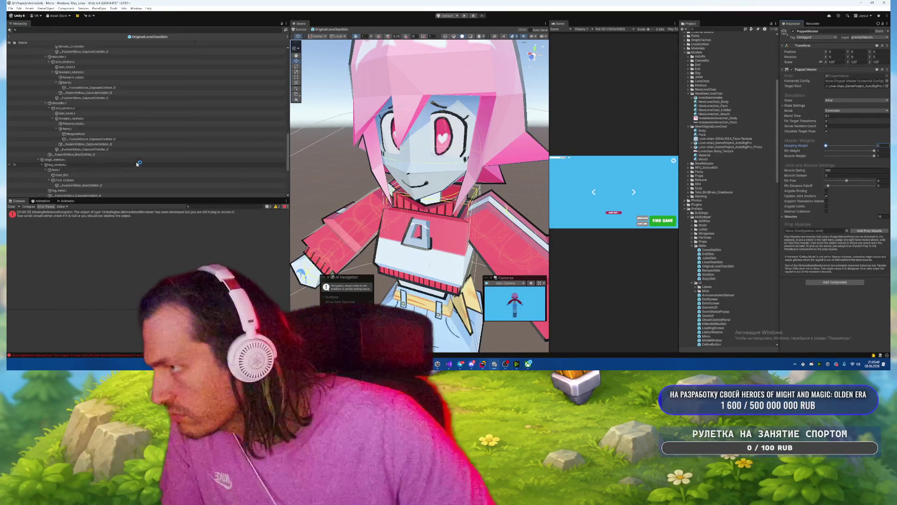
{"action": "left_click", "coordinate": [146, 213]}
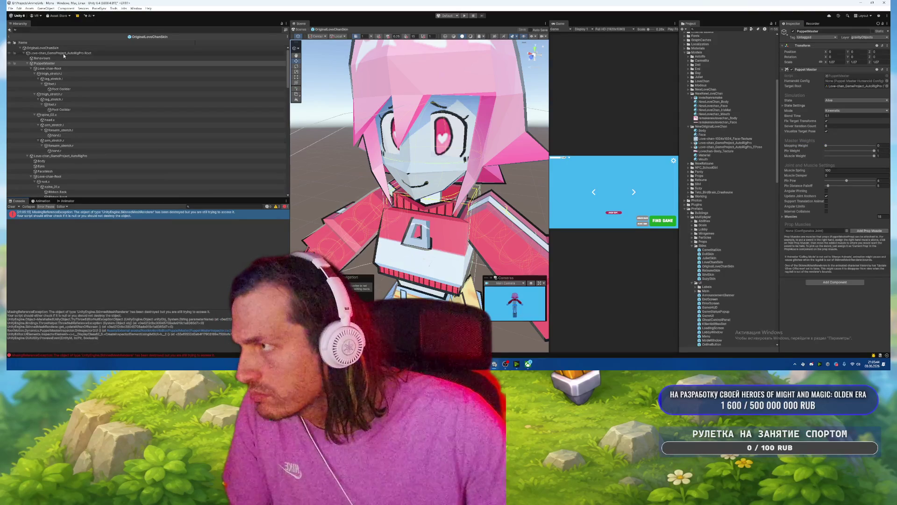
Set Animancer to Love-chan_GameProject_AutoRigPro, Weapon Root and Bastary Hand Anchor to WeaponRoot, and save.
{"action": "left_click", "coordinate": [93, 48]}
{"action": "left_click", "coordinate": [887, 86]}
{"action": "double_click", "coordinate": [674, 101]}
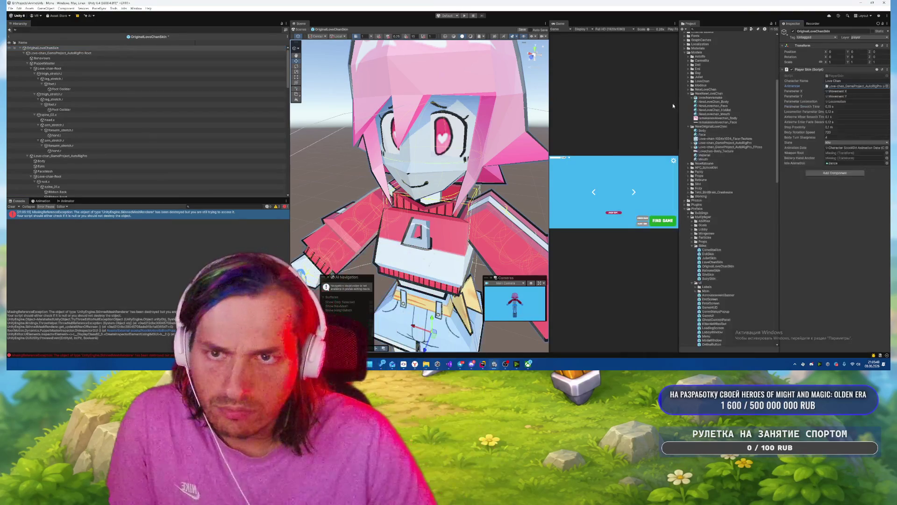
{"action": "left_click", "coordinate": [887, 152]}
{"action": "type", "text": "wea"}
{"action": "double_click", "coordinate": [647, 113]}
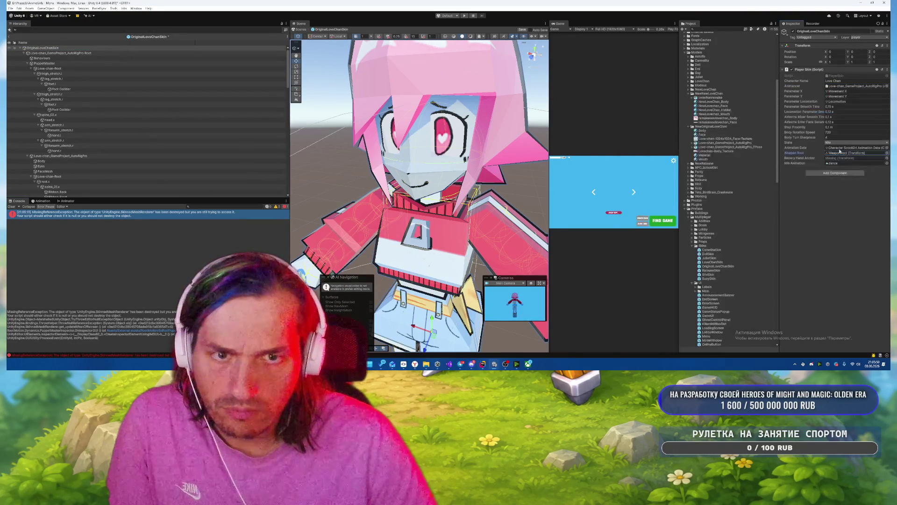
{"action": "left_click", "coordinate": [885, 159]}
{"action": "double_click", "coordinate": [647, 111]}
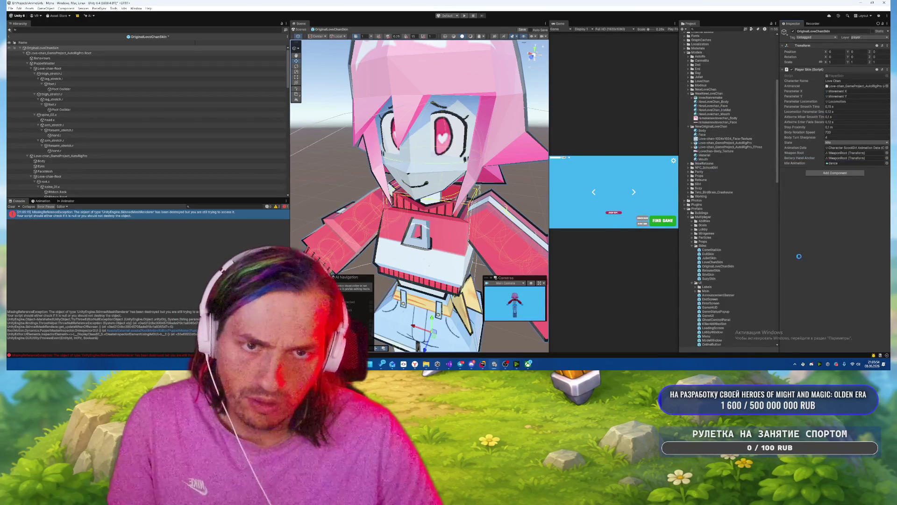
{"action": "key", "text": "ctrl+s"}
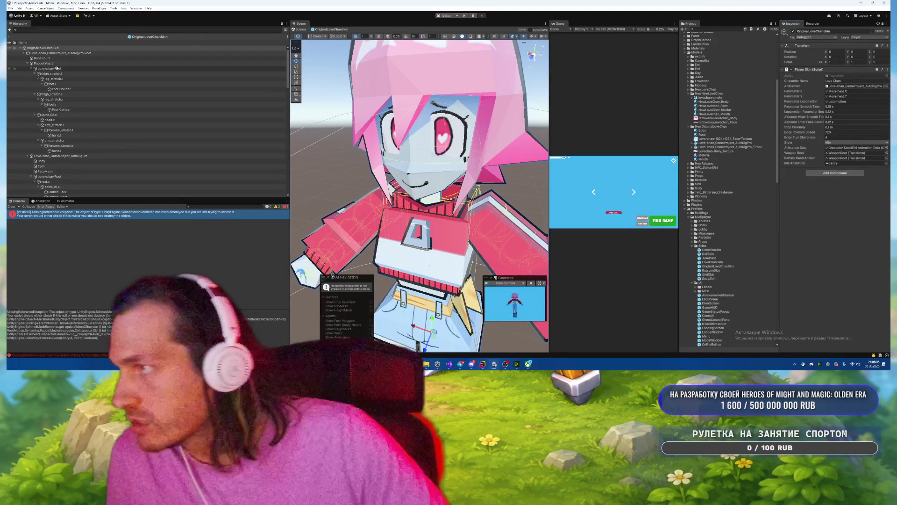
Fully expand the Love-chan rig root's children and select Love-chan_GameProject_AutoRigPro to see its components.
{"action": "left_click", "coordinate": [43, 53]}
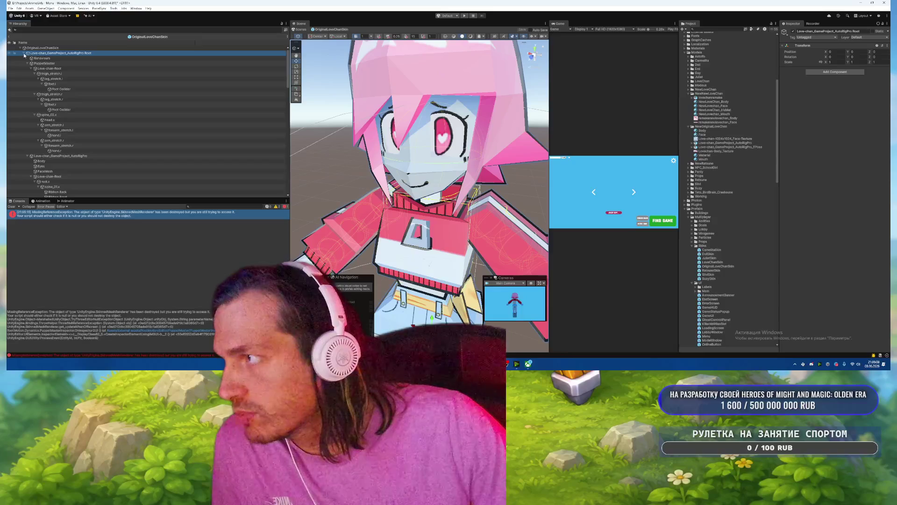
{"action": "left_click", "coordinate": [24, 52]}
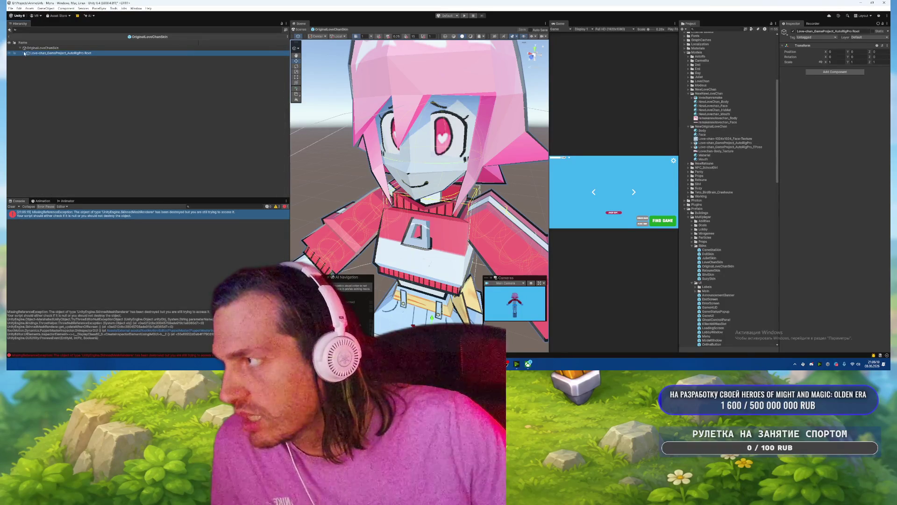
{"action": "left_click", "coordinate": [23, 53], "text": "alt"}
{"action": "left_click", "coordinate": [61, 155]}
{"action": "scroll", "coordinate": [742, 167], "scroll_direction": "up", "scroll_amount": 10}
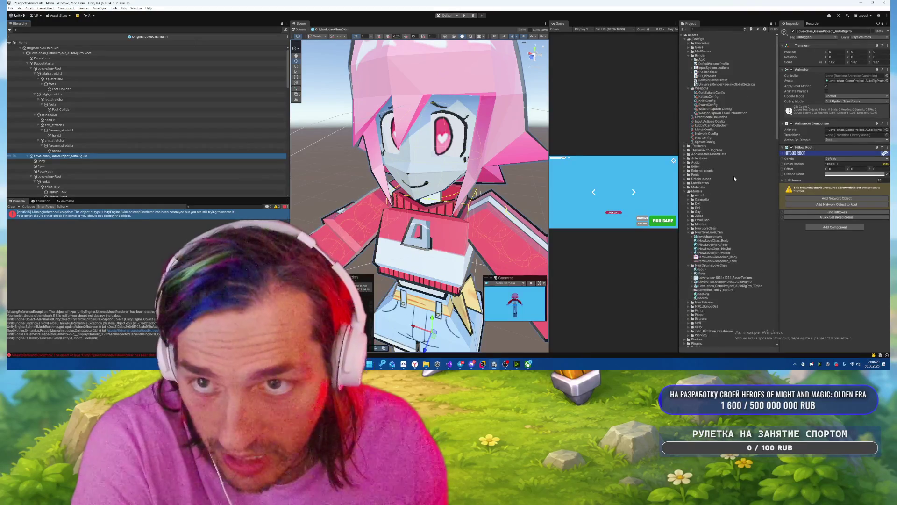
Collapse the Weapons and Render config folders and expand the Character configs folder.
{"action": "left_click", "coordinate": [689, 88]}
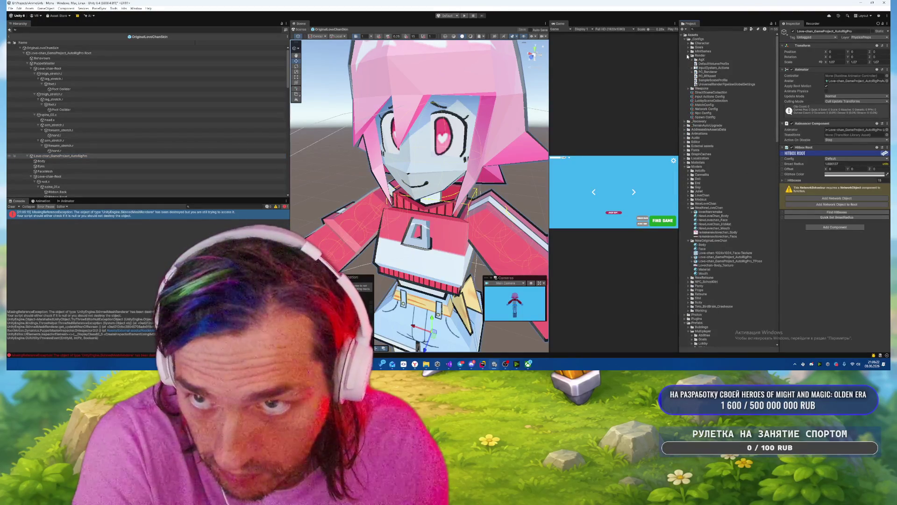
{"action": "left_click", "coordinate": [688, 56]}
{"action": "scroll", "coordinate": [706, 112], "scroll_direction": "down", "scroll_amount": 2}
{"action": "scroll", "coordinate": [720, 159], "scroll_direction": "up", "scroll_amount": 2}
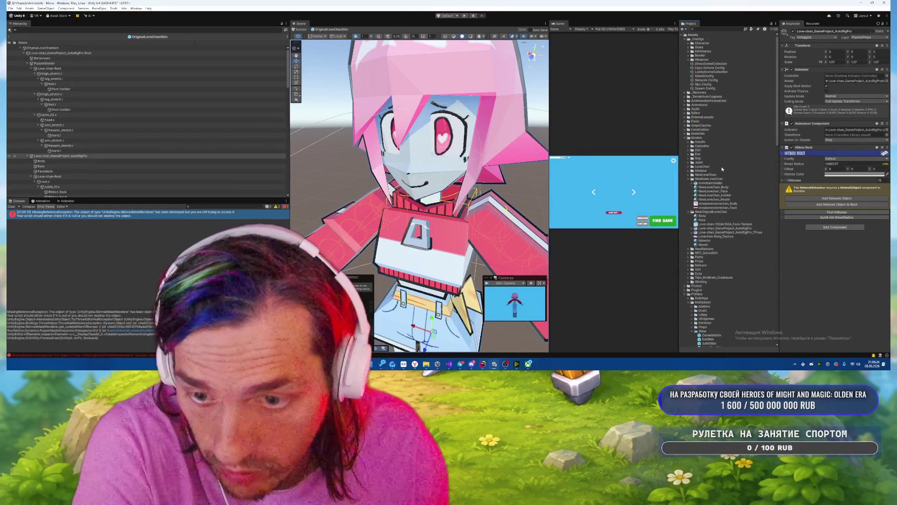
{"action": "left_click", "coordinate": [688, 44]}
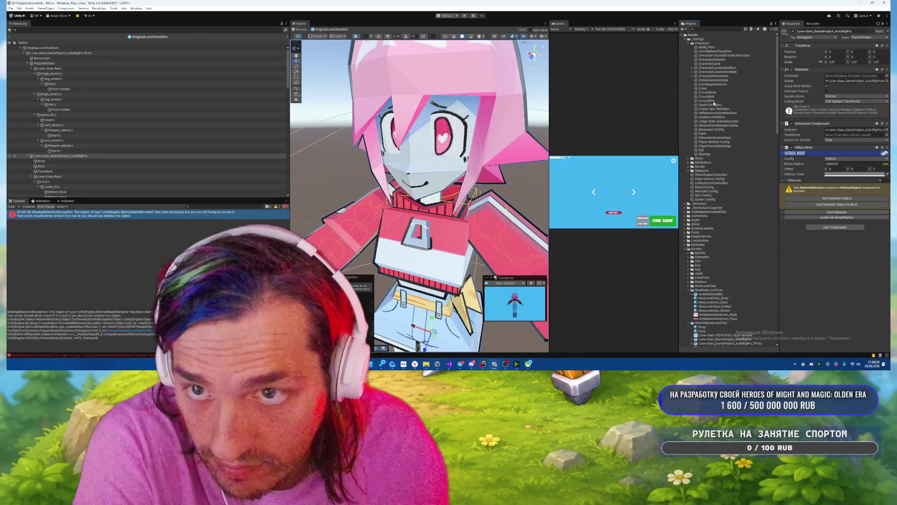
Duplicate the ScoolGirl animation data as Character LoveChan Animation Data and assign it to the OriginalLoveChanSkin Player Skin.
{"action": "left_click", "coordinate": [722, 76]}
{"action": "left_click", "coordinate": [727, 55]}
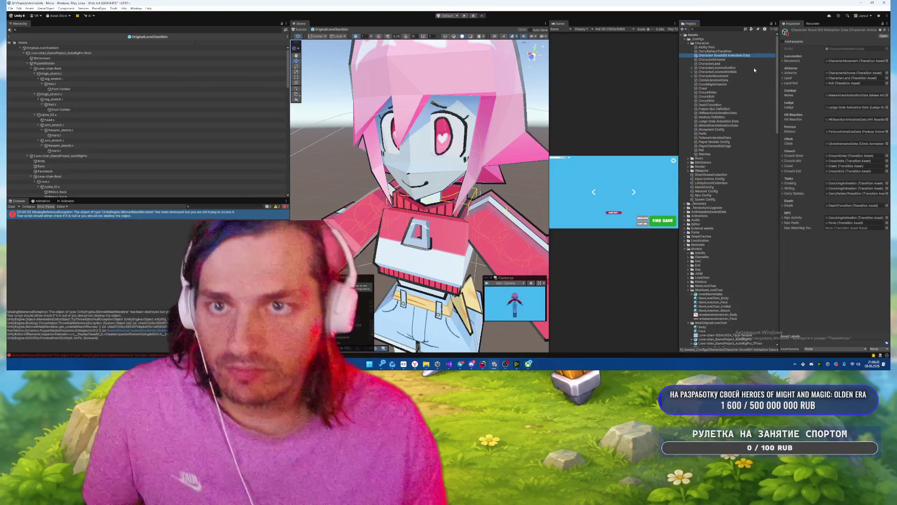
{"action": "key", "text": "ctrl+d"}
{"action": "key", "text": "F2"}
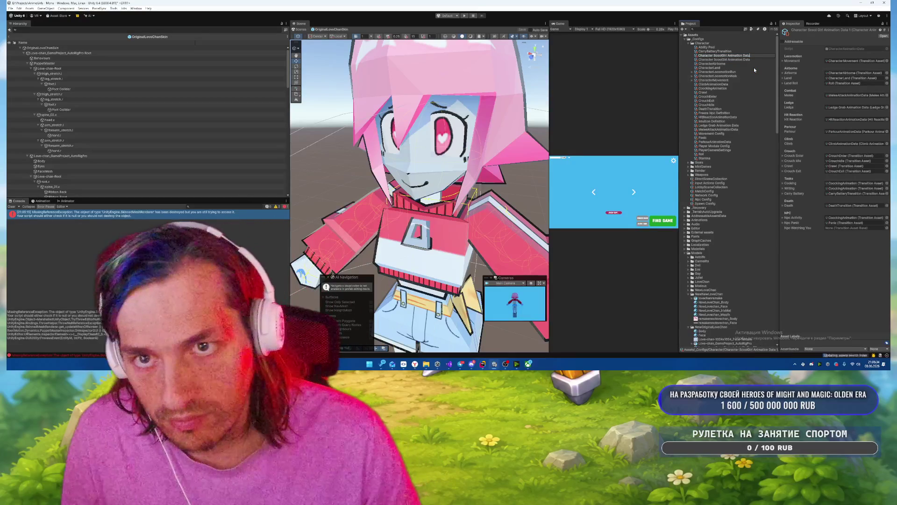
{"action": "key", "text": "ctrl+BackSpace"}
{"action": "type", "text": "LoveChan"}
{"action": "key", "text": "Return"}
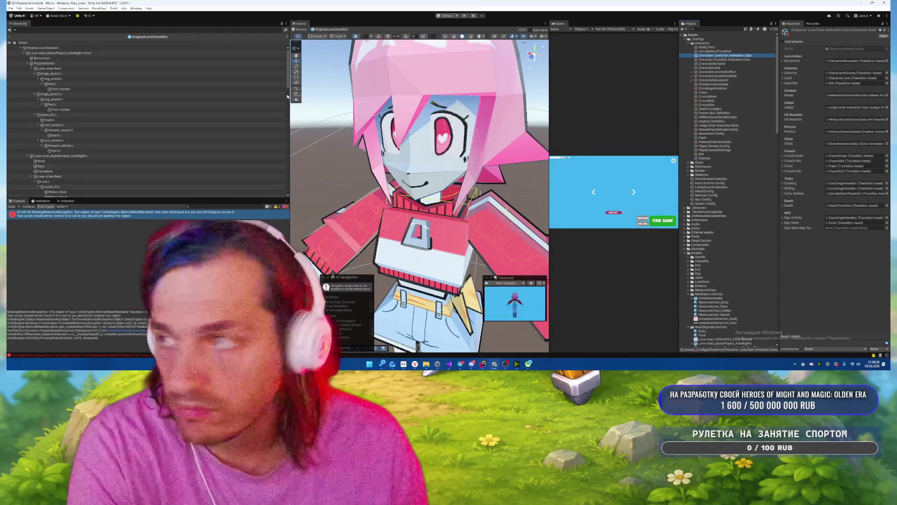
{"action": "left_click", "coordinate": [47, 47]}
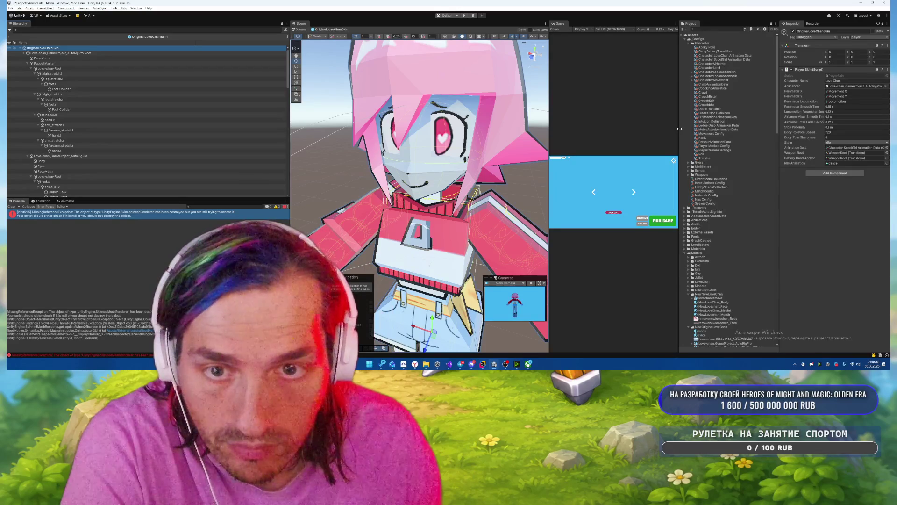
{"action": "left_click_drag", "start_coordinate": [725, 55], "coordinate": [855, 148]}
Locate the CharacterMovement transition asset the new data references and duplicate it as LoveChanMovement.
{"action": "left_click", "coordinate": [735, 57]}
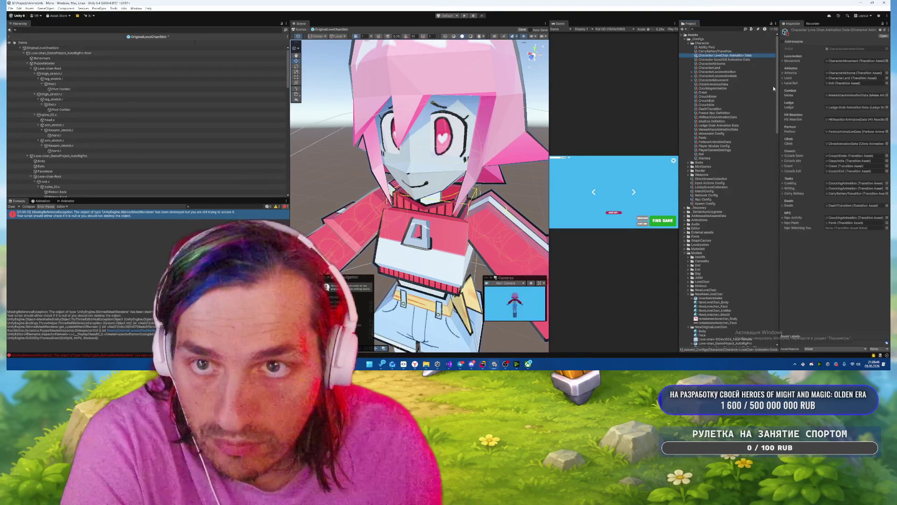
{"action": "left_click", "coordinate": [792, 62]}
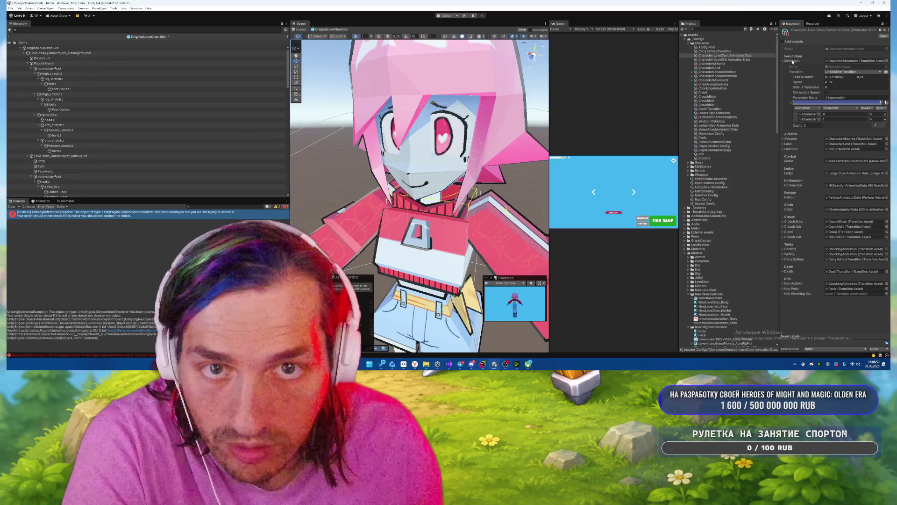
{"action": "left_click", "coordinate": [792, 61]}
{"action": "left_click", "coordinate": [855, 61]}
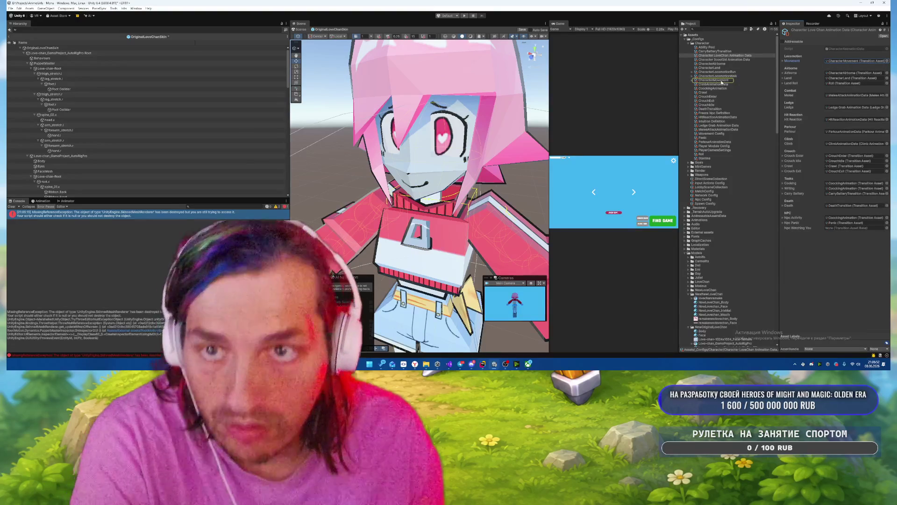
{"action": "left_click", "coordinate": [722, 81]}
{"action": "key", "text": "ctrl+d"}
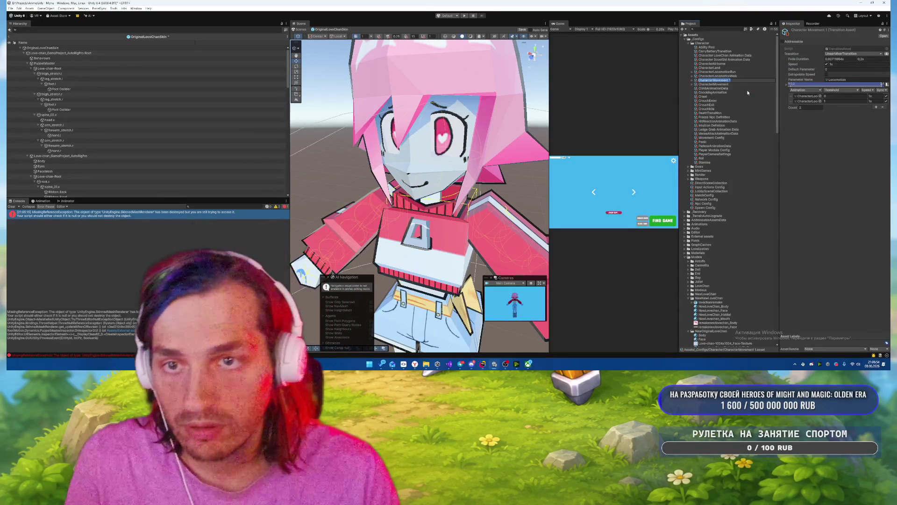
{"action": "type", "text": "Love"}
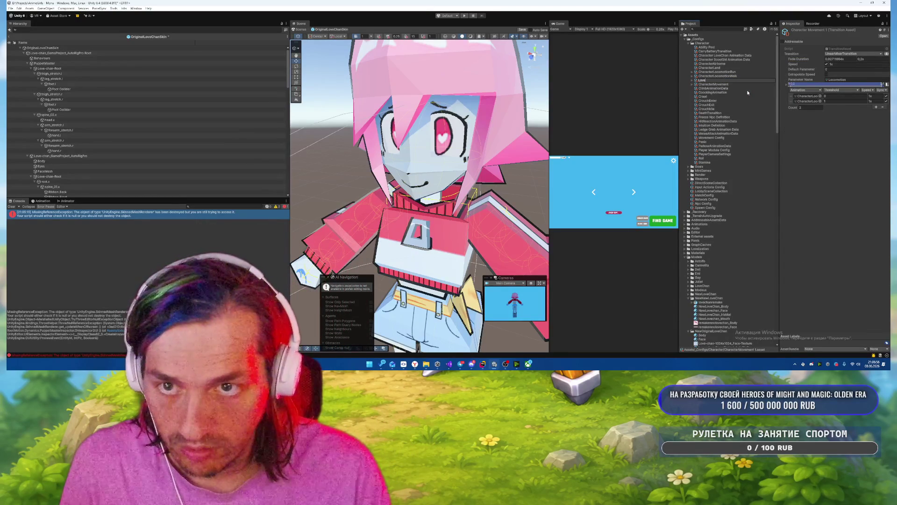
{"action": "type", "text": "ChanMovement"}
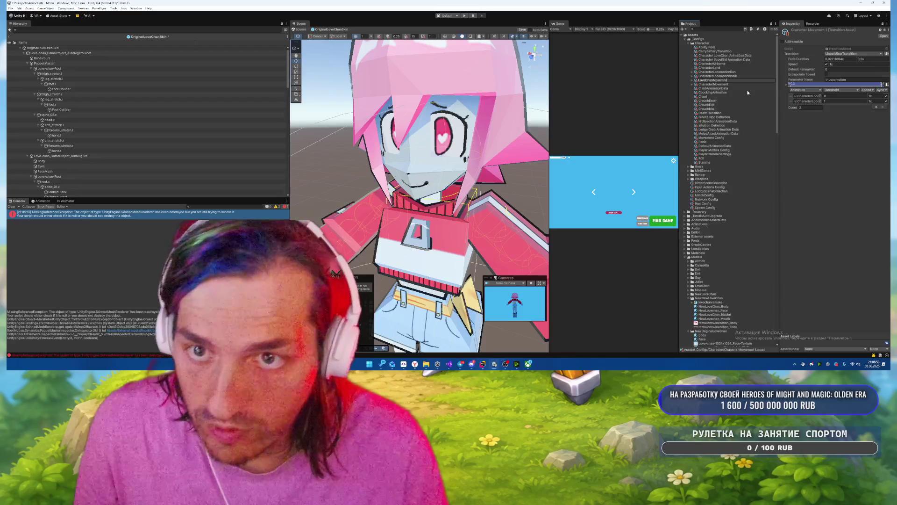
{"action": "key", "text": "Return"}
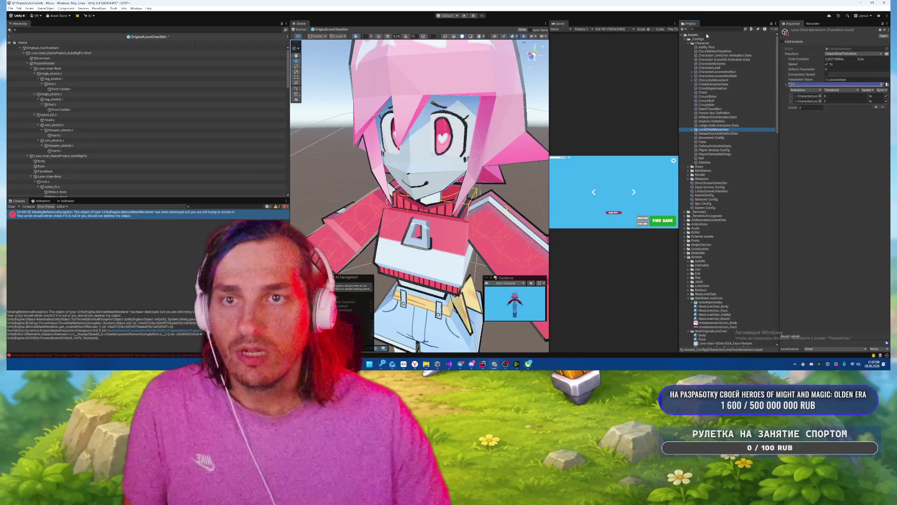
{"action": "right_click", "coordinate": [703, 43]}
Create a LoveChan folder under Character and move the LoveChan animation data and LoveChanMovement into it.
{"action": "mouse_move", "coordinate": [771, 43]}
{"action": "left_click", "coordinate": [806, 47]}
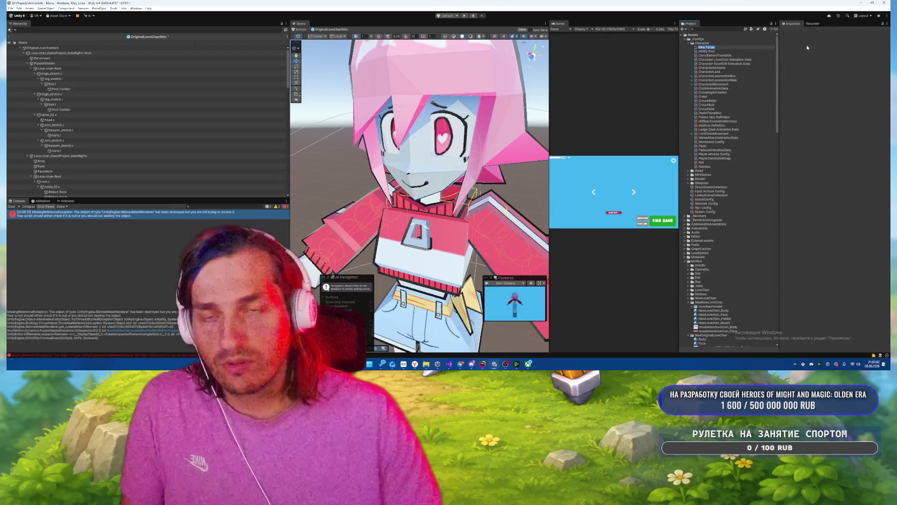
{"action": "type", "text": "LoveChan"}
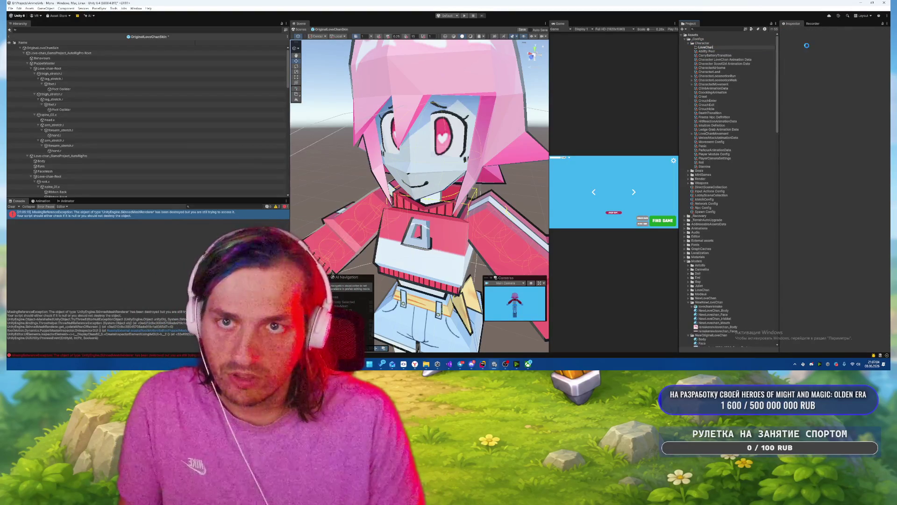
{"action": "key", "text": "Return"}
{"action": "left_click_drag", "start_coordinate": [722, 60], "coordinate": [711, 48]}
{"action": "mouse_move", "coordinate": [717, 131]}
{"action": "left_mouse_down"}
{"action": "mouse_move", "coordinate": [702, 48]}
{"action": "mouse_move", "coordinate": [714, 47]}
{"action": "left_mouse_up"}
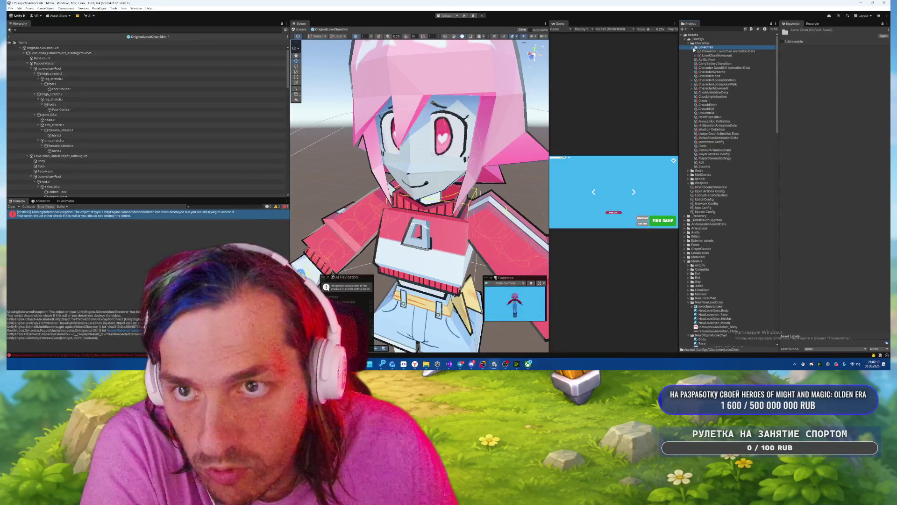
Find the CharacterLocomotionRun and Walk assets LoveChanMovement references and move both into LoveChan.
{"action": "left_click", "coordinate": [714, 55]}
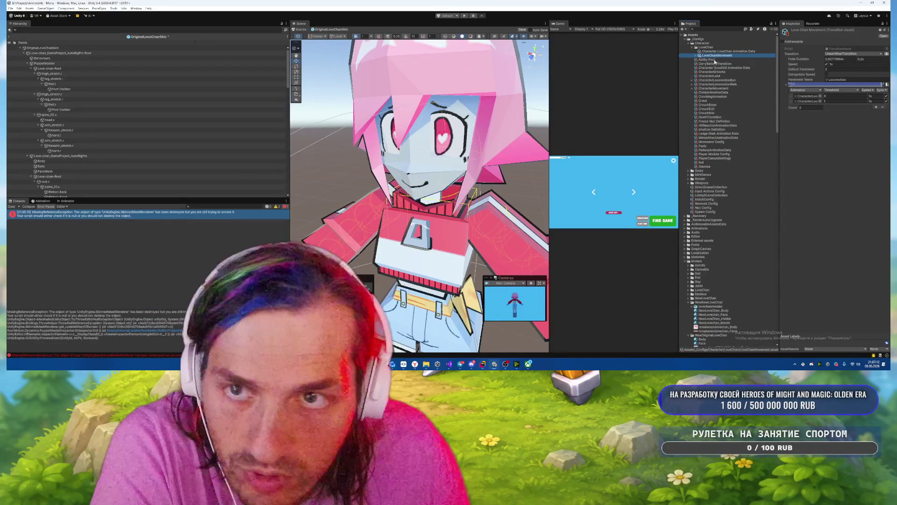
{"action": "left_click", "coordinate": [696, 55]}
{"action": "left_click", "coordinate": [696, 56]}
{"action": "left_click", "coordinate": [801, 98]}
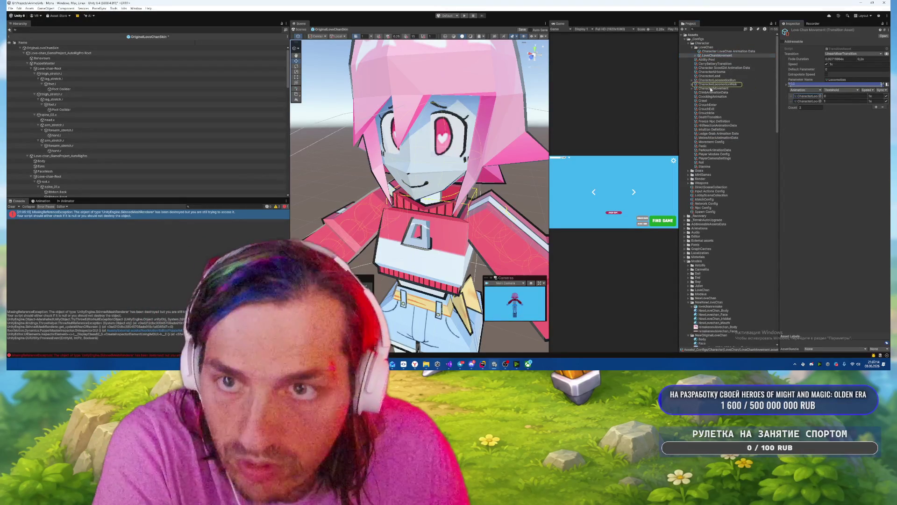
{"action": "left_click", "coordinate": [717, 80]}
{"action": "left_click", "coordinate": [718, 84], "text": "ctrl"}
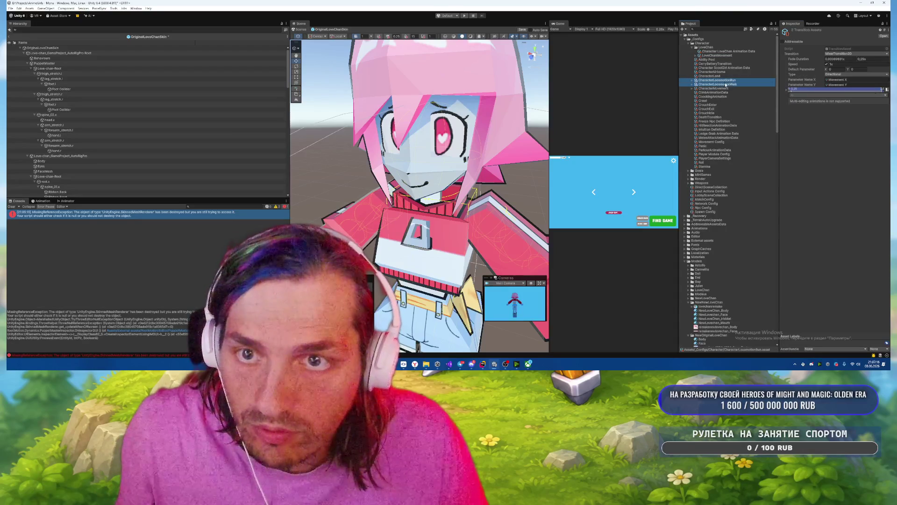
{"action": "left_click_drag", "start_coordinate": [716, 67], "coordinate": [713, 60]}
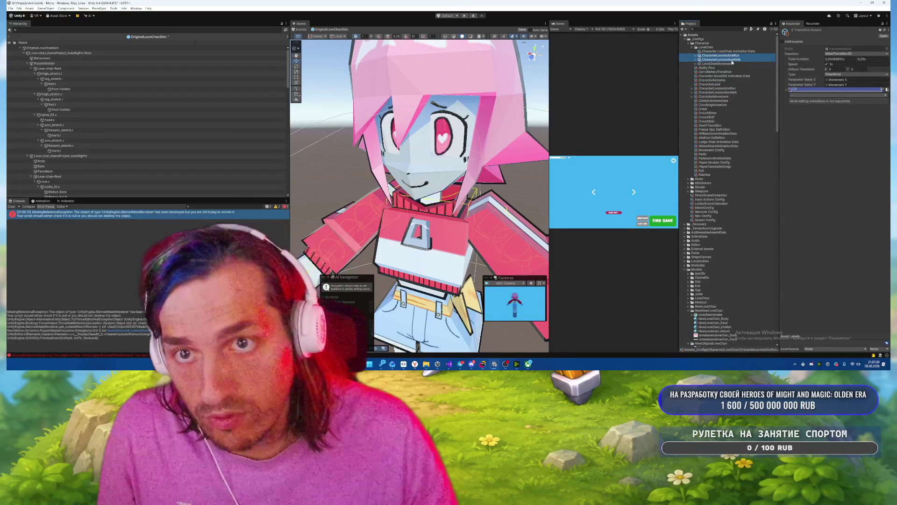
Rename the Walk and Run assets to LoveChanCharacterLocomotionWalk and LoveChanCharacterLocomotionRun.
{"action": "left_click", "coordinate": [731, 60]}
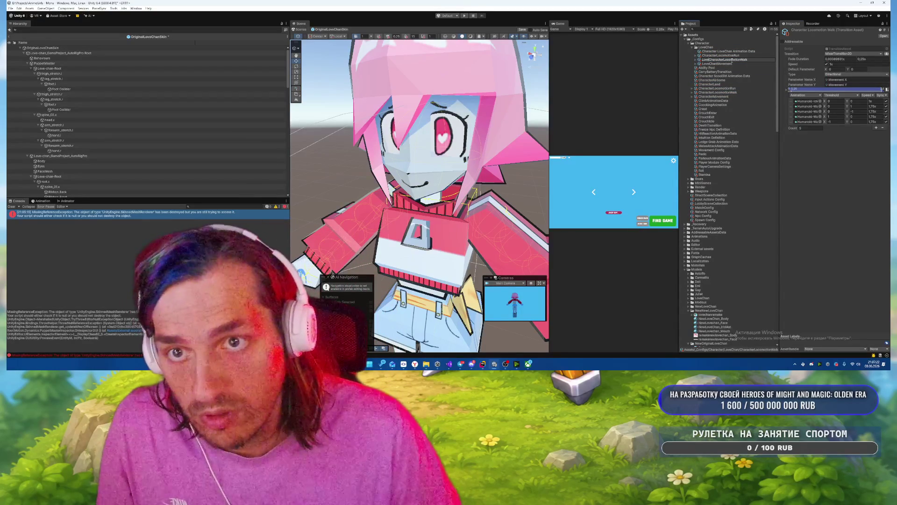
{"action": "type", "text": "Chan"}
{"action": "key", "text": "Return"}
{"action": "key", "text": "Up"}
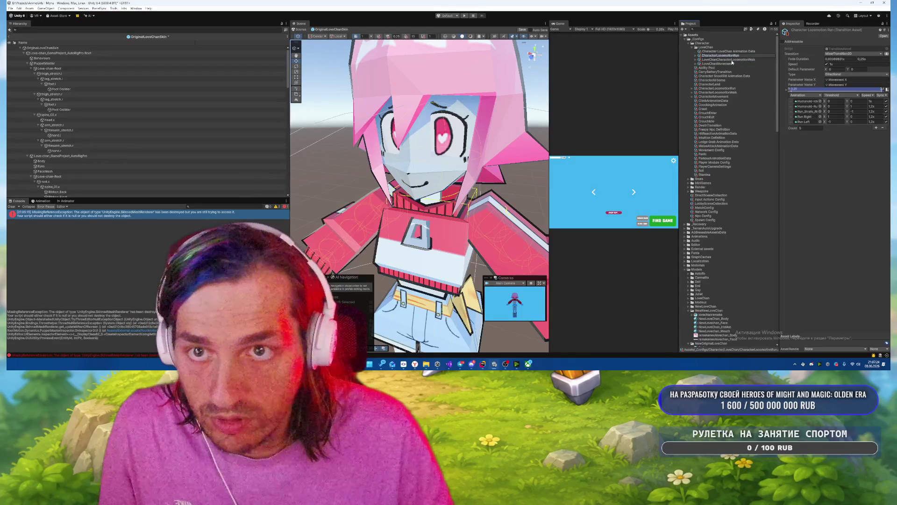
{"action": "type", "text": "LoveChan"}
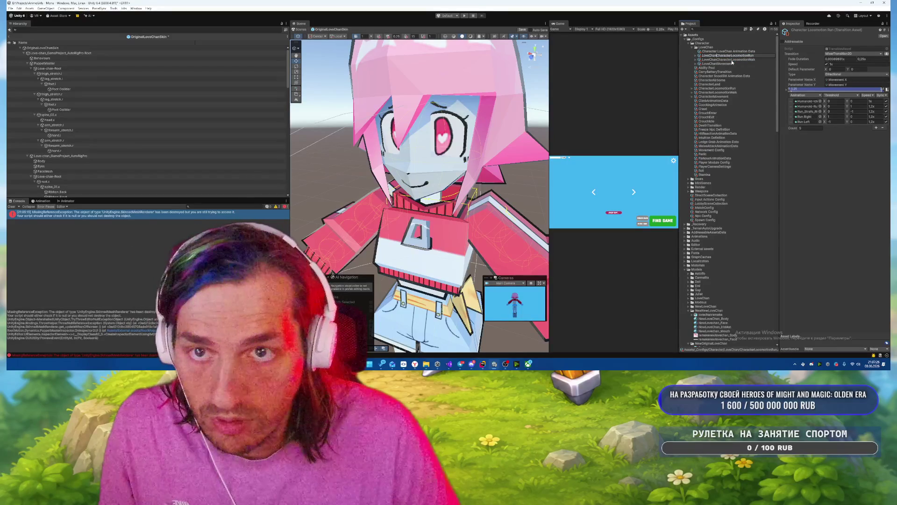
{"action": "key", "text": "Return"}
{"action": "left_click_drag", "start_coordinate": [779, 94], "coordinate": [662, 89]}
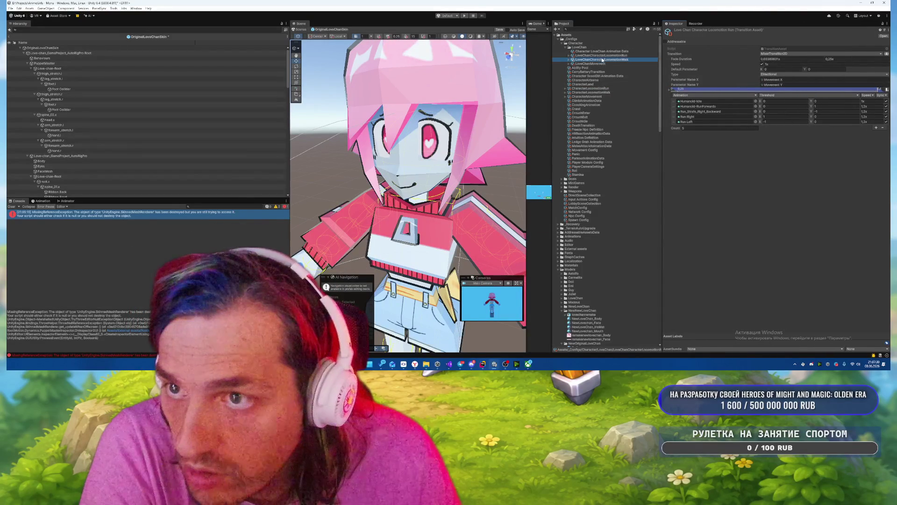
Check the LoveChan T-pose model's animation import settings and preview its Love-chan-Root|Idle clip.
{"action": "scroll", "coordinate": [610, 164], "scroll_direction": "down", "scroll_amount": 3}
{"action": "scroll", "coordinate": [613, 169], "scroll_direction": "down", "scroll_amount": 3}
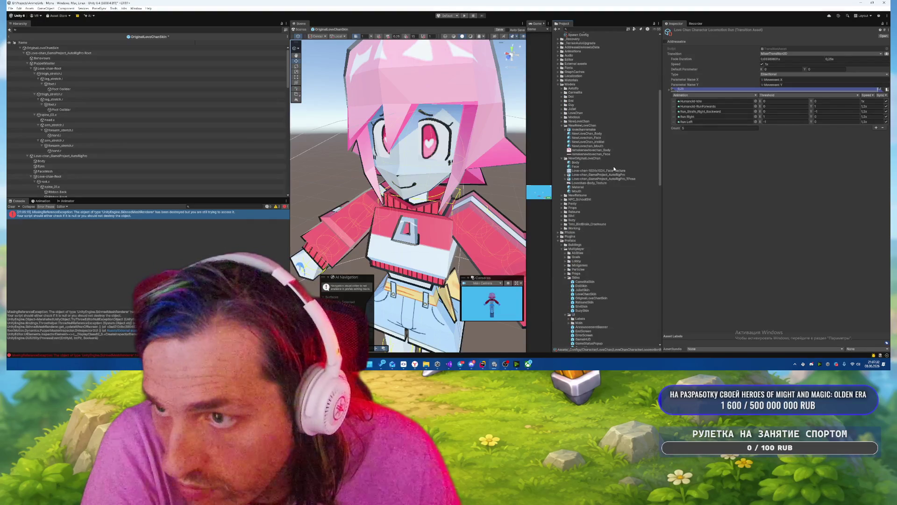
{"action": "left_click", "coordinate": [566, 180]}
{"action": "left_click", "coordinate": [590, 179]}
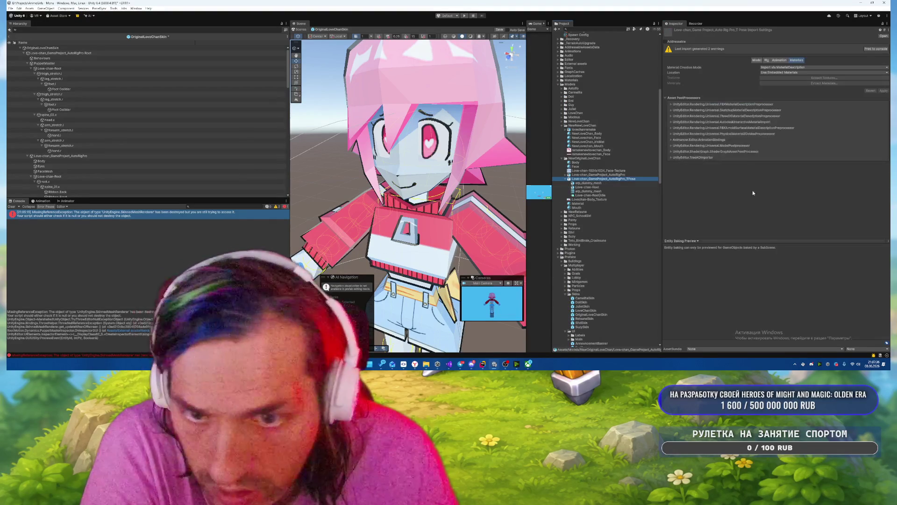
{"action": "left_click", "coordinate": [778, 61]}
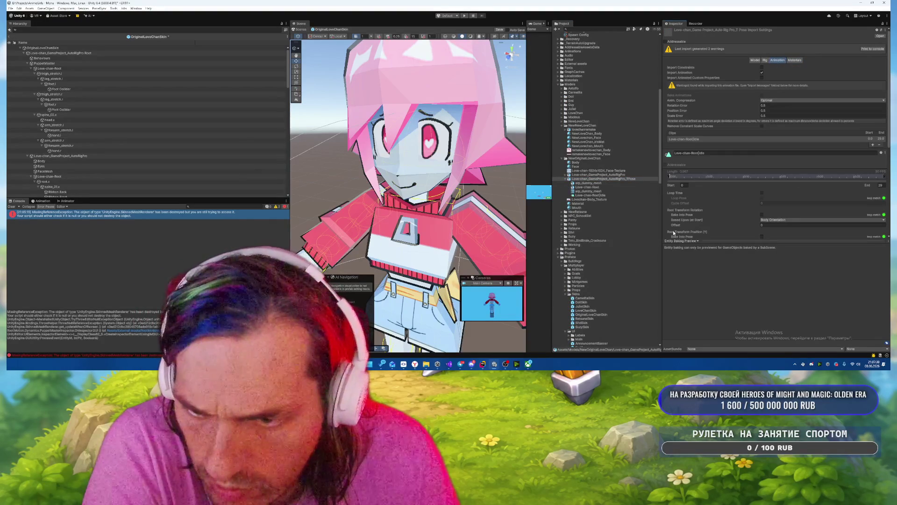
{"action": "left_click", "coordinate": [684, 241]}
{"action": "left_click", "coordinate": [683, 253]}
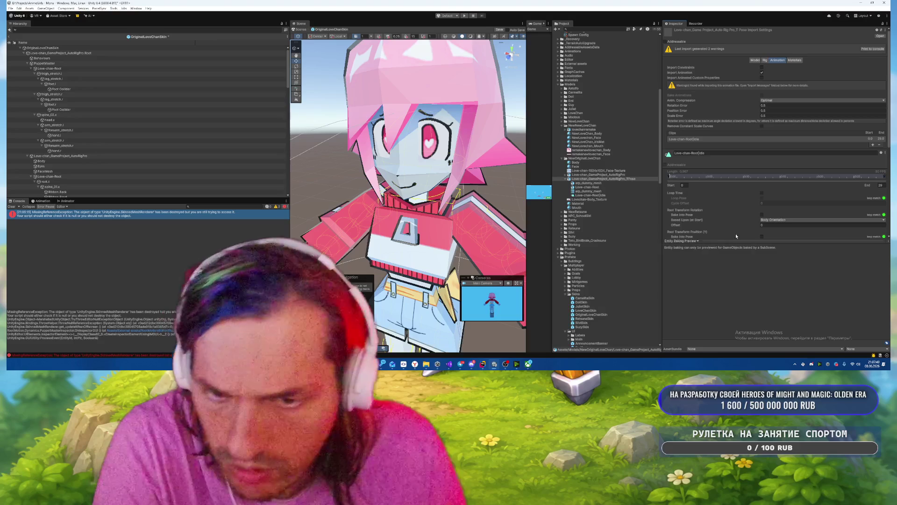
{"action": "key", "text": "ctrl+z"}
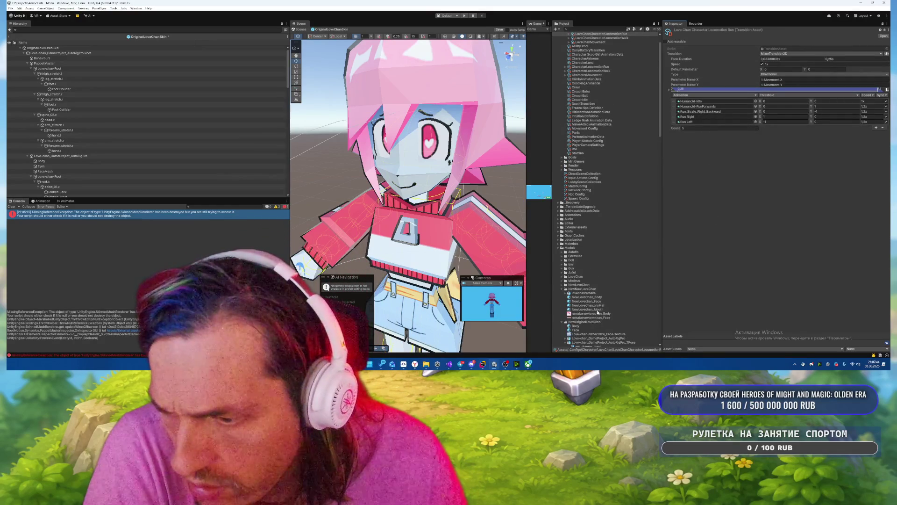
{"action": "scroll", "coordinate": [594, 319], "scroll_direction": "down", "scroll_amount": 3}
{"action": "left_click", "coordinate": [602, 280]}
{"action": "left_click", "coordinate": [680, 241]}
{"action": "left_click", "coordinate": [683, 252]}
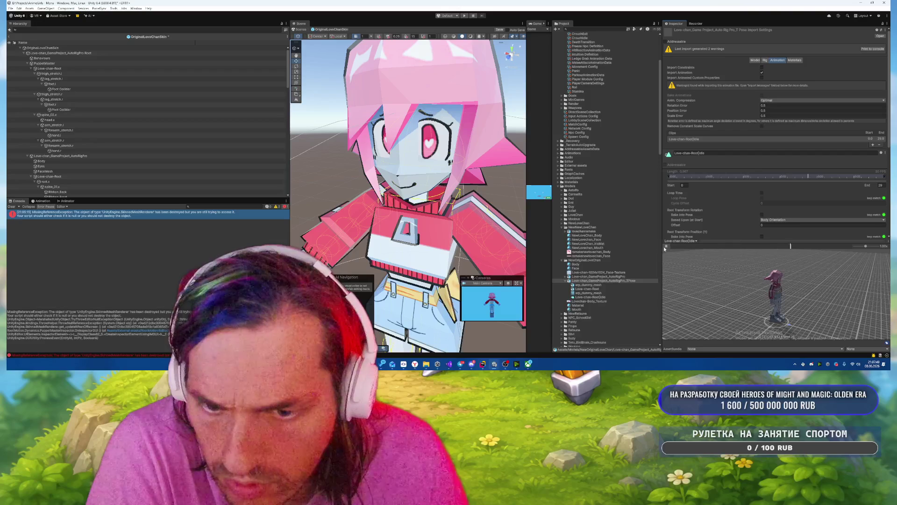
{"action": "scroll", "coordinate": [622, 156], "scroll_direction": "up", "scroll_amount": 4}
Replace the first motion in the LoveChan Run and Walk assets with Love-chan-Root|Idle.
{"action": "left_click", "coordinate": [603, 56]}
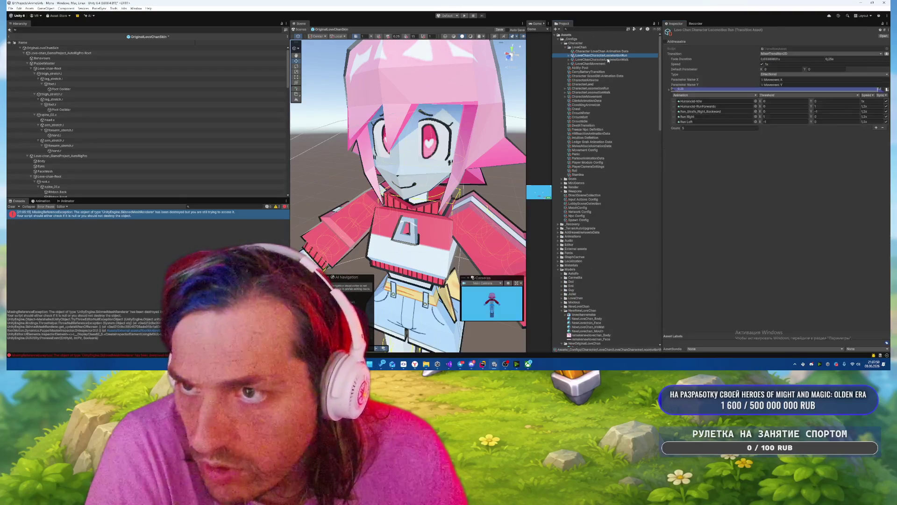
{"action": "scroll", "coordinate": [596, 175], "scroll_direction": "down", "scroll_amount": 5}
{"action": "left_click_drag", "start_coordinate": [589, 274], "coordinate": [697, 102]}
{"action": "scroll", "coordinate": [602, 72], "scroll_direction": "up", "scroll_amount": 1}
{"action": "left_click", "coordinate": [597, 60]}
{"action": "scroll", "coordinate": [604, 175], "scroll_direction": "down", "scroll_amount": 5}
{"action": "mouse_move", "coordinate": [590, 227]}
{"action": "left_mouse_down"}
{"action": "mouse_move", "coordinate": [645, 154]}
{"action": "mouse_move", "coordinate": [710, 101]}
{"action": "left_mouse_up"}
Point LoveChanMovement's slots at LoveChanCharacterLocomotionWalk and LoveChanCharacterLocomotionRun.
{"action": "scroll", "coordinate": [609, 104], "scroll_direction": "up", "scroll_amount": 6}
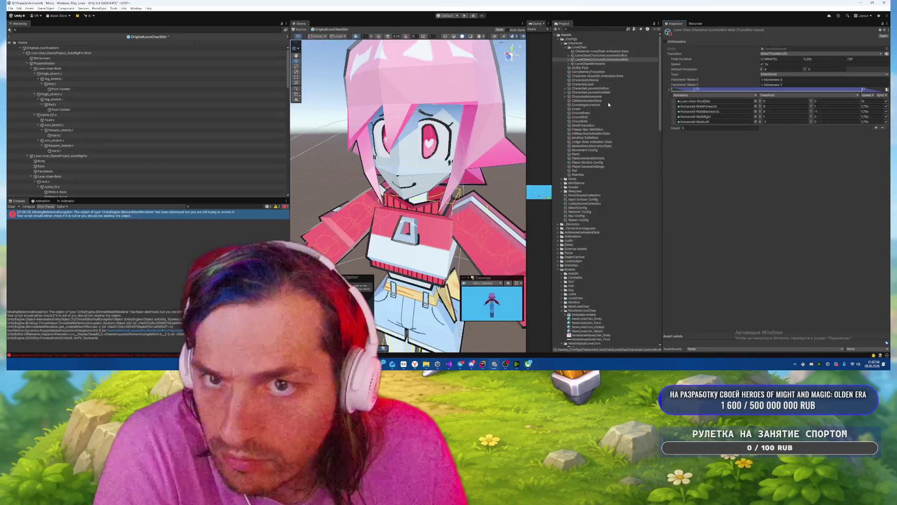
{"action": "left_click", "coordinate": [592, 64]}
{"action": "mouse_move", "coordinate": [593, 55]}
{"action": "left_mouse_down"}
{"action": "mouse_move", "coordinate": [663, 89]}
{"action": "mouse_move", "coordinate": [719, 102]}
{"action": "left_mouse_up"}
{"action": "left_click_drag", "start_coordinate": [595, 59], "coordinate": [714, 95]}
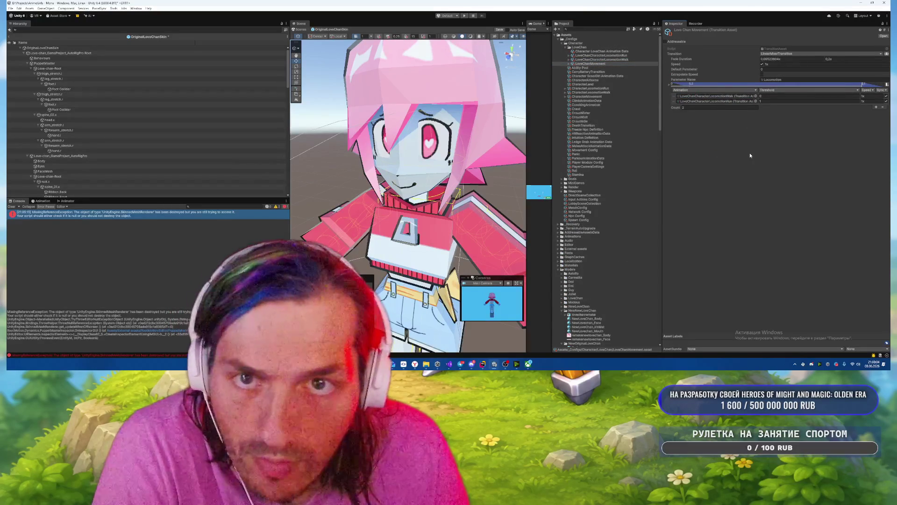
Create a new SharedAnimations folder under the Character config folder.
{"action": "left_click", "coordinate": [580, 43]}
{"action": "right_click", "coordinate": [583, 43]}
{"action": "mouse_move", "coordinate": [617, 46]}
{"action": "left_click", "coordinate": [687, 48]}
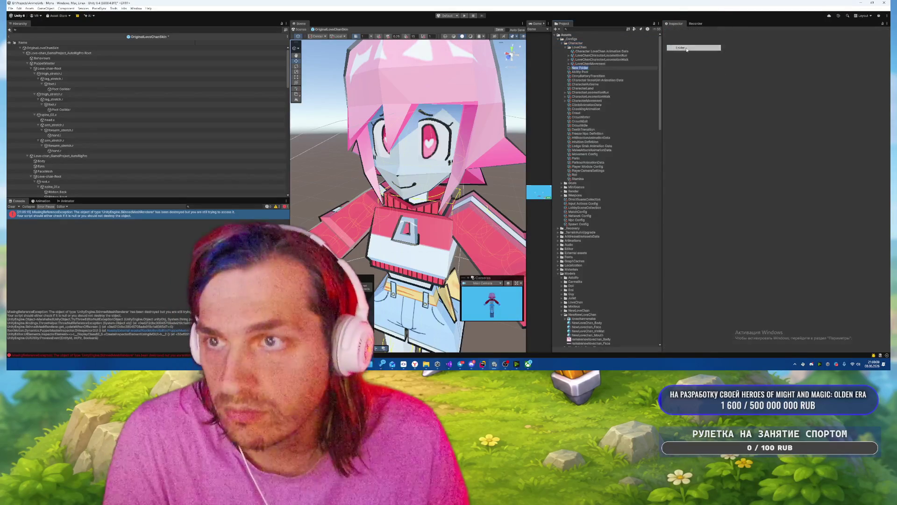
{"action": "type", "text": "SharedAI"}
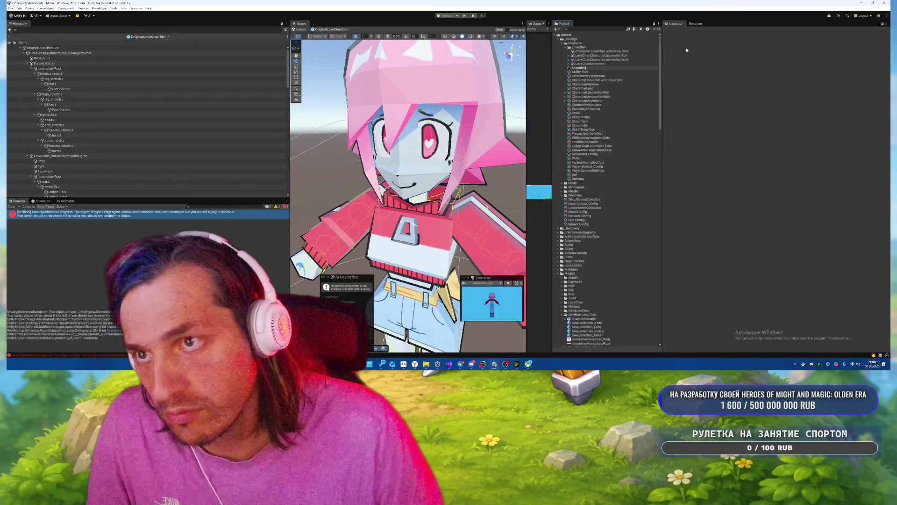
{"action": "key", "text": "Return"}
Move CarryBatteryTransition and the six assets from ClimbAnimationData to CrouchIdle into SharedAnimations.
{"action": "left_click", "coordinate": [589, 100]}
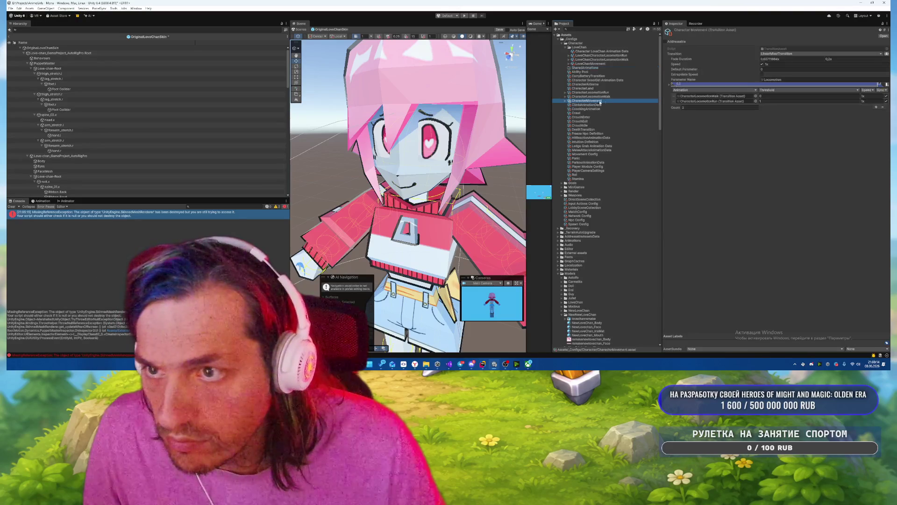
{"action": "left_click", "coordinate": [599, 81], "text": "shift"}
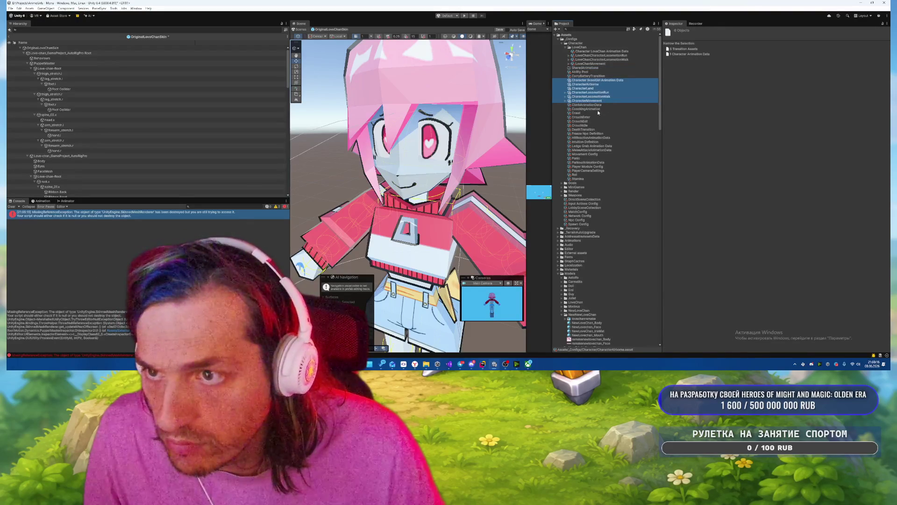
{"action": "left_click", "coordinate": [589, 75], "text": "ctrl"}
{"action": "left_click_drag", "start_coordinate": [588, 75], "coordinate": [584, 68]}
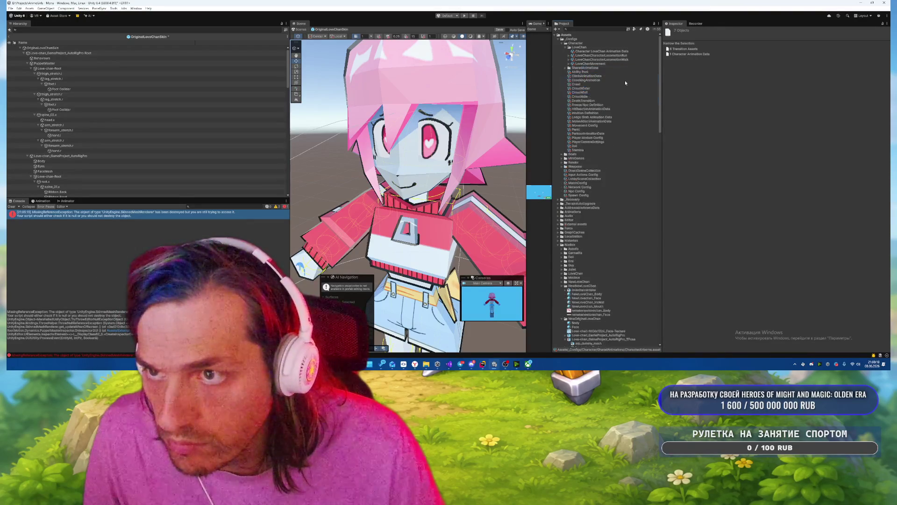
{"action": "left_click", "coordinate": [586, 80]}
{"action": "left_click", "coordinate": [587, 97], "text": "shift"}
{"action": "left_click", "coordinate": [586, 75]}
{"action": "left_click", "coordinate": [587, 97], "text": "shift"}
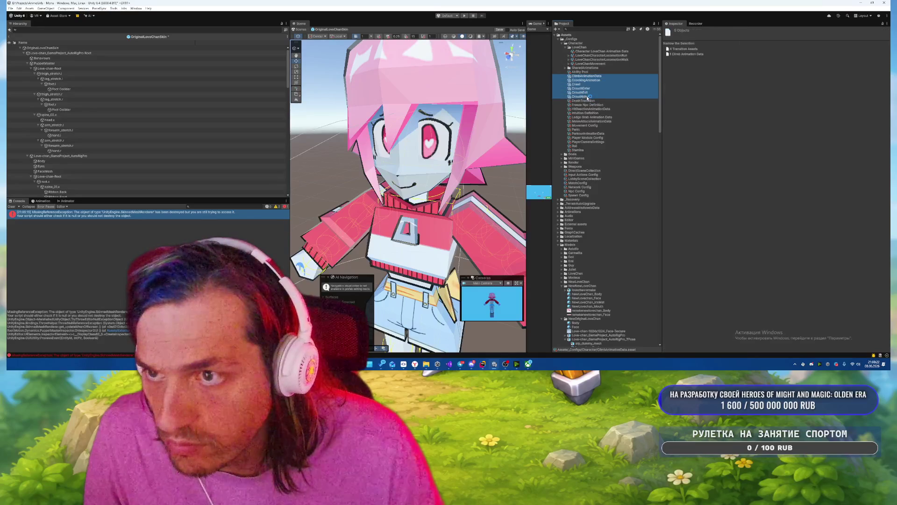
{"action": "mouse_move", "coordinate": [584, 87]}
{"action": "left_mouse_down"}
{"action": "mouse_move", "coordinate": [585, 68]}
{"action": "mouse_move", "coordinate": [563, 69]}
{"action": "left_mouse_up"}
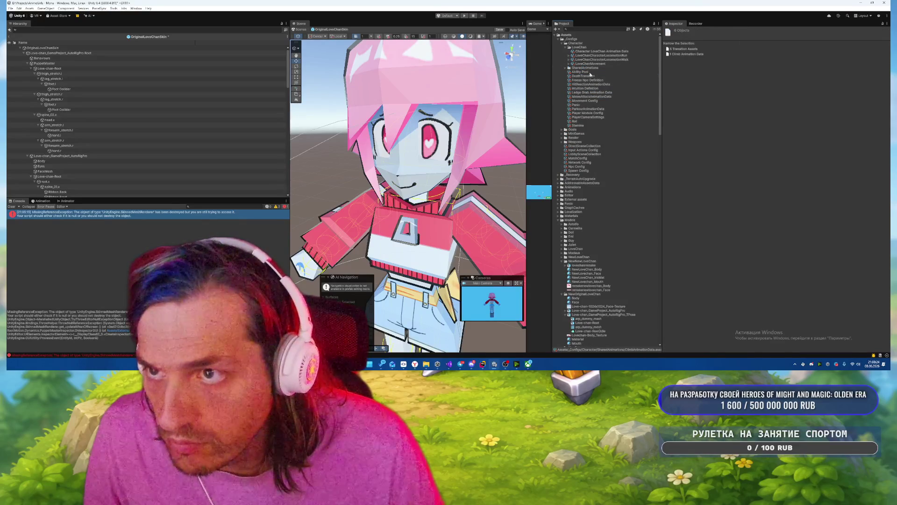
Move MeleeAttackAnimationData and the other selected animation assets, excluding Freeze Npc Definition, into SharedAnimations.
{"action": "left_click", "coordinate": [600, 96]}
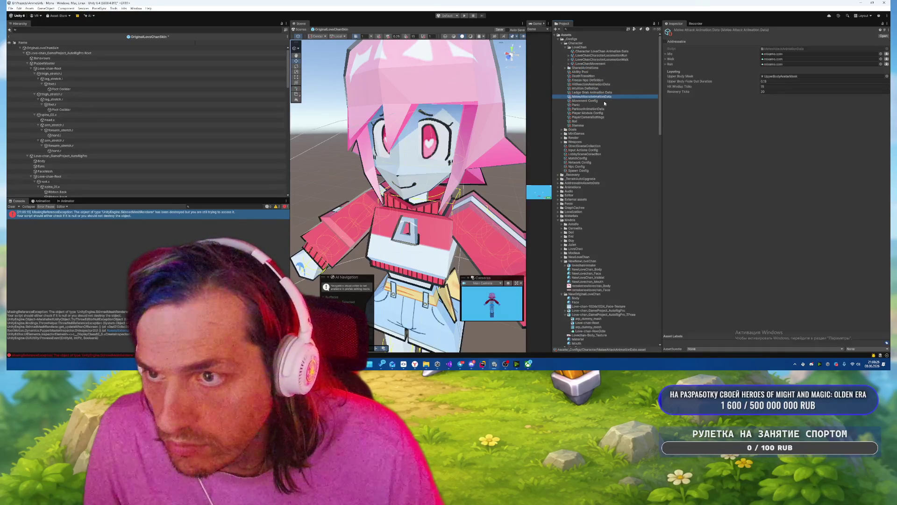
{"action": "left_click", "coordinate": [602, 93], "text": "ctrl"}
{"action": "left_click", "coordinate": [601, 85], "text": "ctrl"}
{"action": "left_click", "coordinate": [600, 80], "text": "ctrl"}
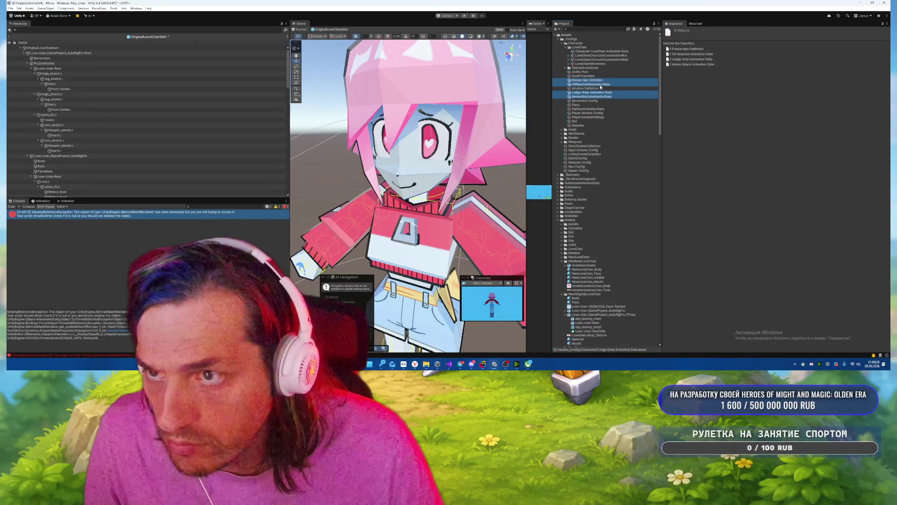
{"action": "left_click", "coordinate": [601, 80], "text": "ctrl"}
{"action": "left_click_drag", "start_coordinate": [602, 85], "coordinate": [587, 70]}
Look over the Ability Pool asset, then move DeathTransition into SharedAnimations.
{"action": "left_click", "coordinate": [580, 73]}
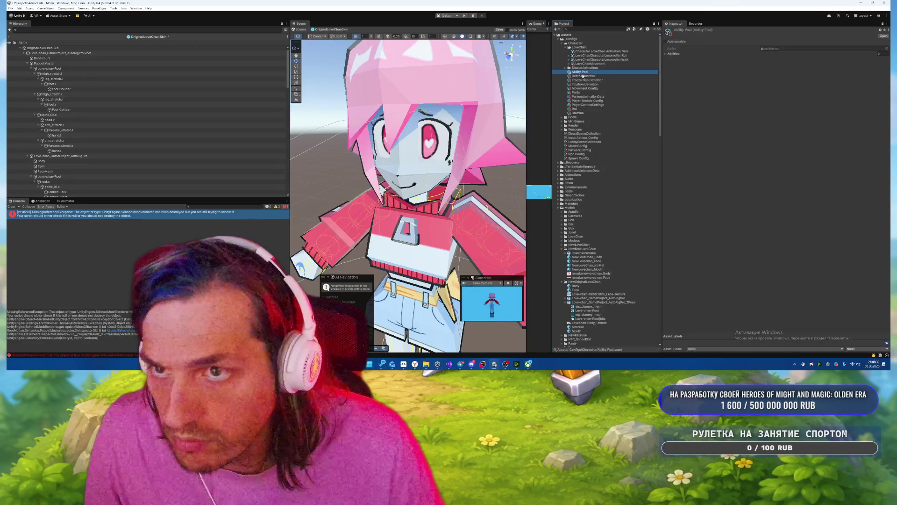
{"action": "left_click", "coordinate": [672, 54]}
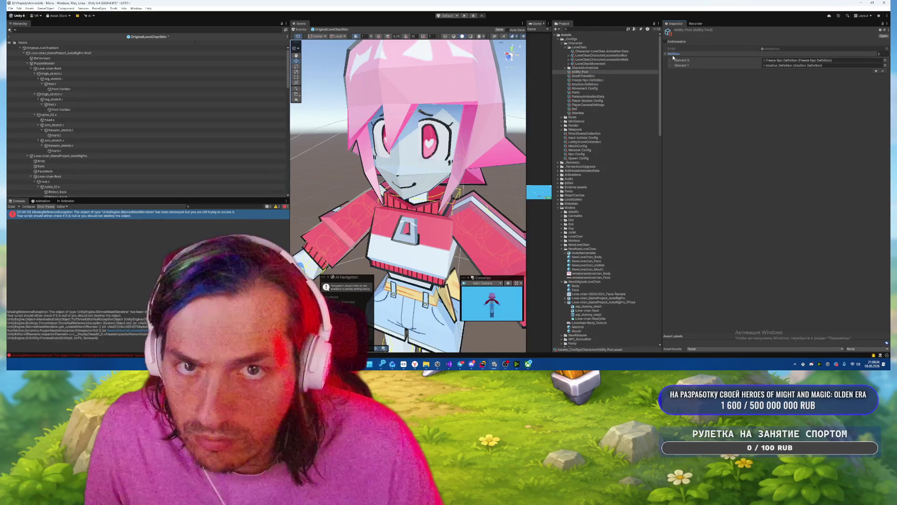
{"action": "left_click", "coordinate": [565, 67]}
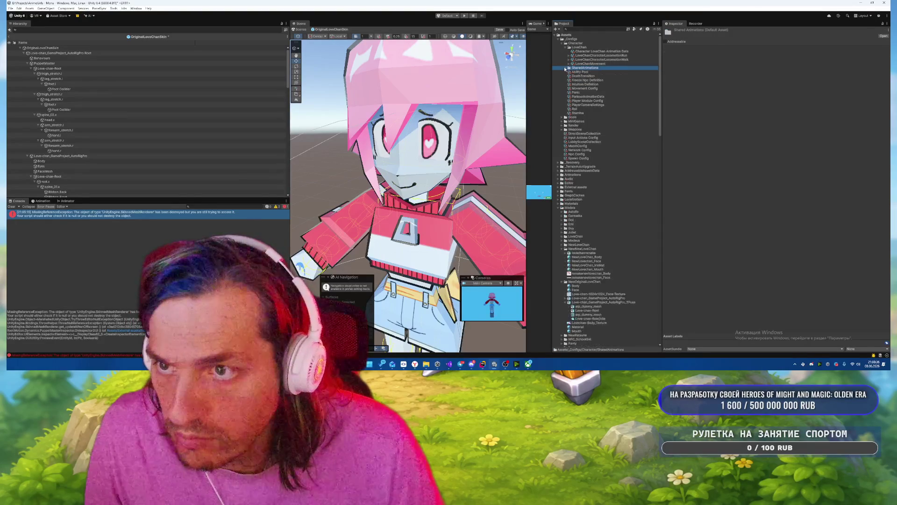
{"action": "left_click", "coordinate": [591, 76]}
{"action": "left_click_drag", "start_coordinate": [586, 78], "coordinate": [593, 69]}
Move the Panic, ParkourAnimationData and Roll assets into SharedAnimations.
{"action": "left_click", "coordinate": [592, 80]}
{"action": "left_click", "coordinate": [591, 84]}
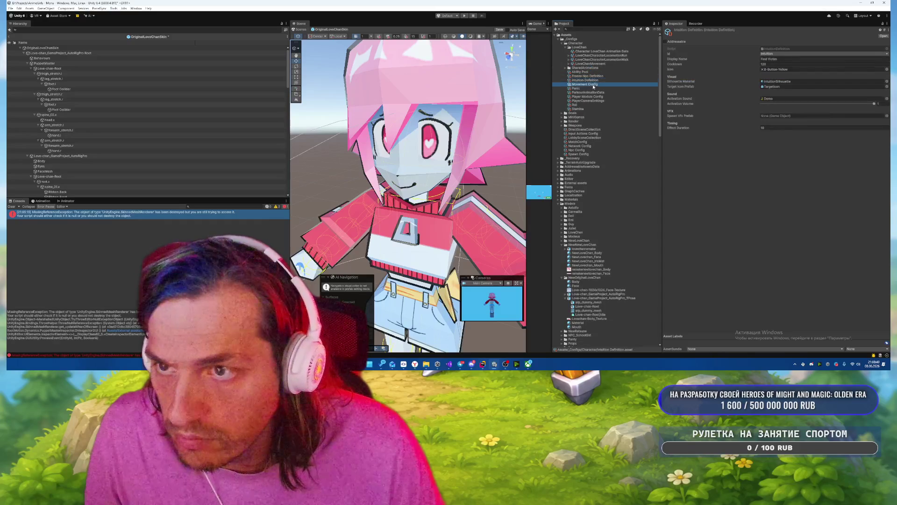
{"action": "left_click", "coordinate": [587, 88]}
{"action": "left_click_drag", "start_coordinate": [579, 91], "coordinate": [581, 69]}
{"action": "left_click", "coordinate": [588, 89]}
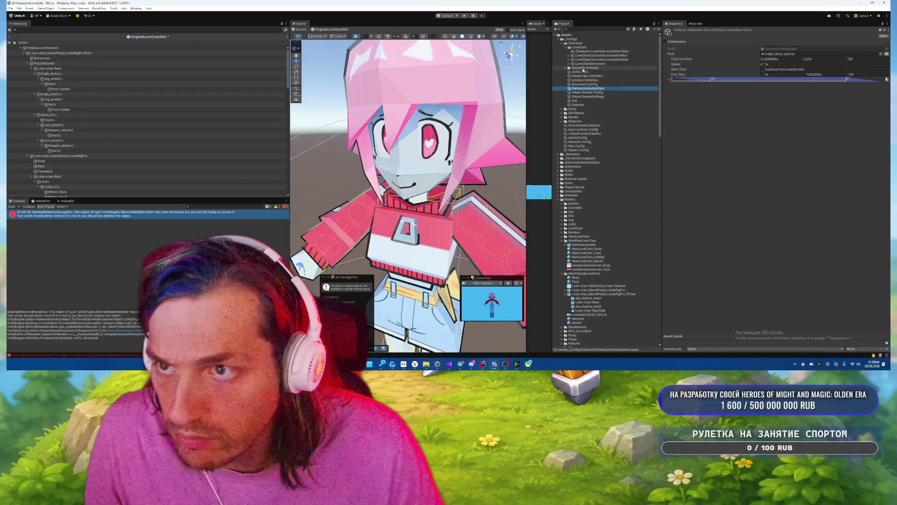
{"action": "left_click", "coordinate": [589, 92]}
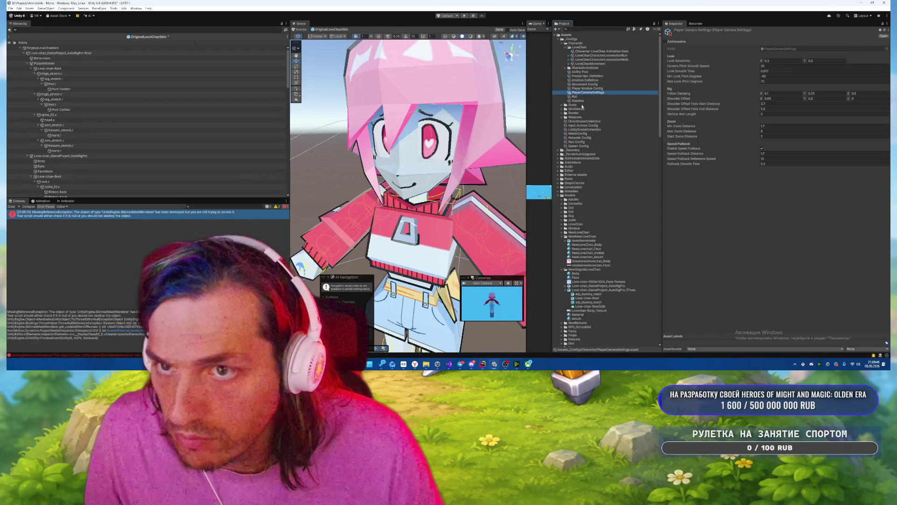
{"action": "left_click", "coordinate": [577, 97]}
{"action": "left_click_drag", "start_coordinate": [578, 97], "coordinate": [582, 69]}
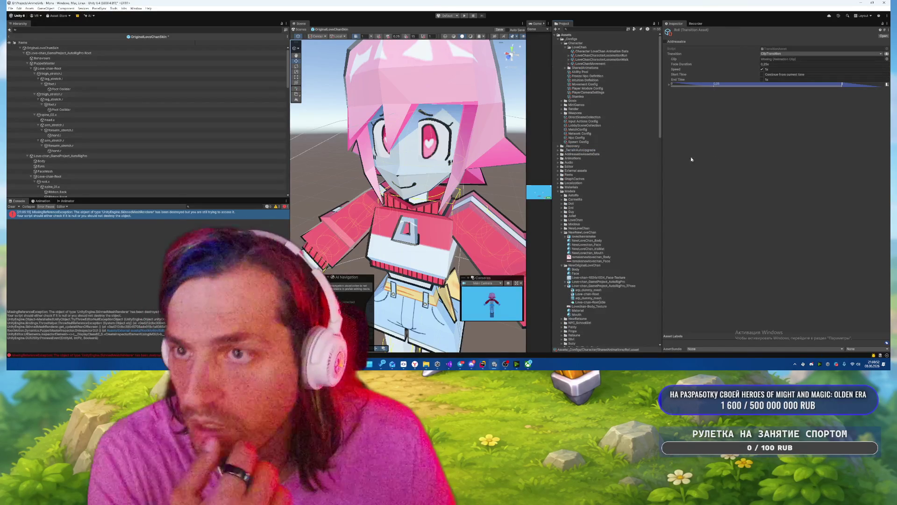
{"action": "scroll", "coordinate": [611, 176], "scroll_direction": "down", "scroll_amount": 5}
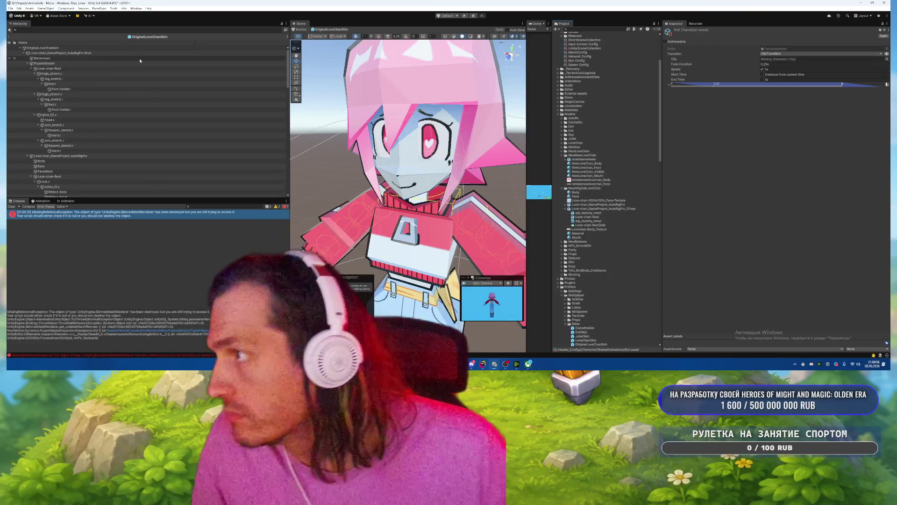
Leave prefab mode, open SB_Merged without saving the previous scene, and enter Play mode.
{"action": "left_click", "coordinate": [9, 36]}
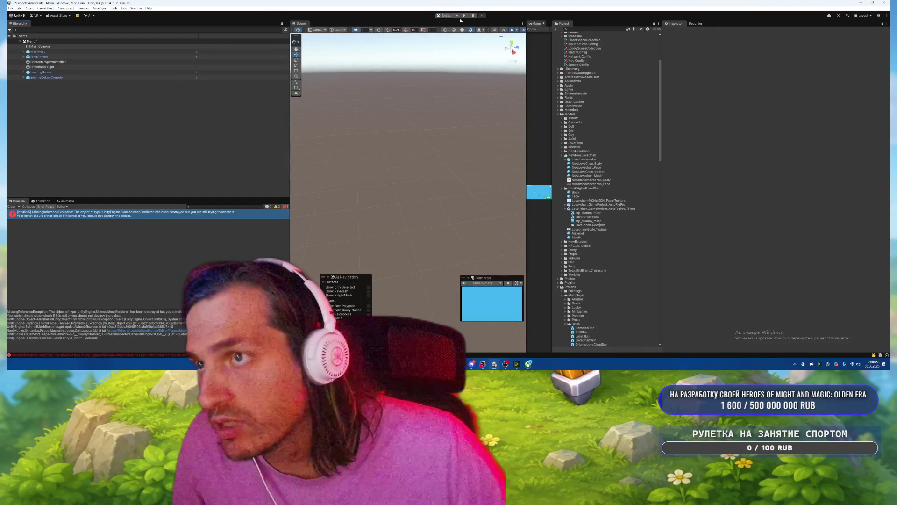
{"action": "scroll", "coordinate": [617, 96], "scroll_direction": "down", "scroll_amount": 10}
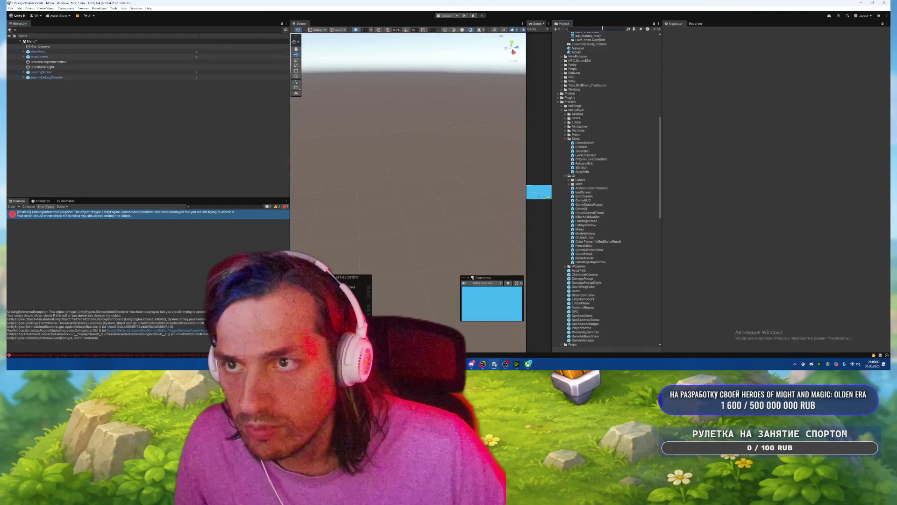
{"action": "double_click", "coordinate": [569, 43]}
{"action": "left_click", "coordinate": [449, 192]}
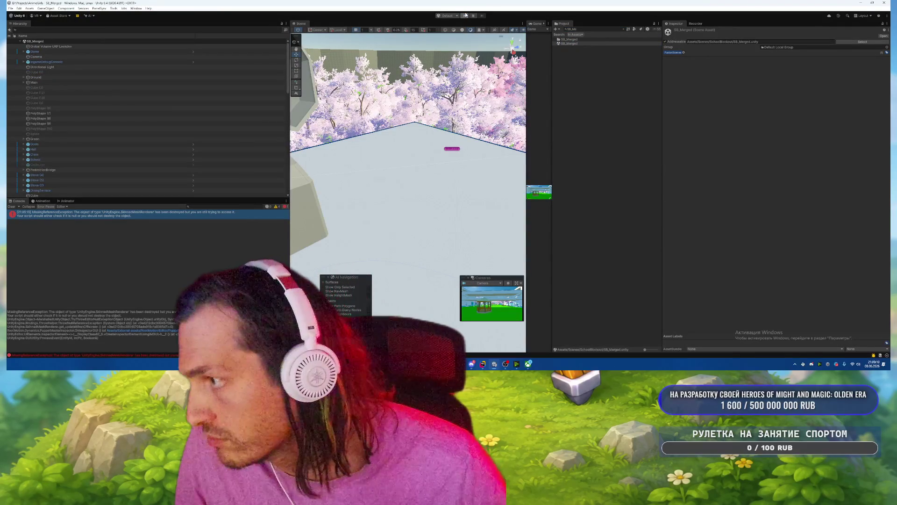
{"action": "left_click", "coordinate": [466, 15]}
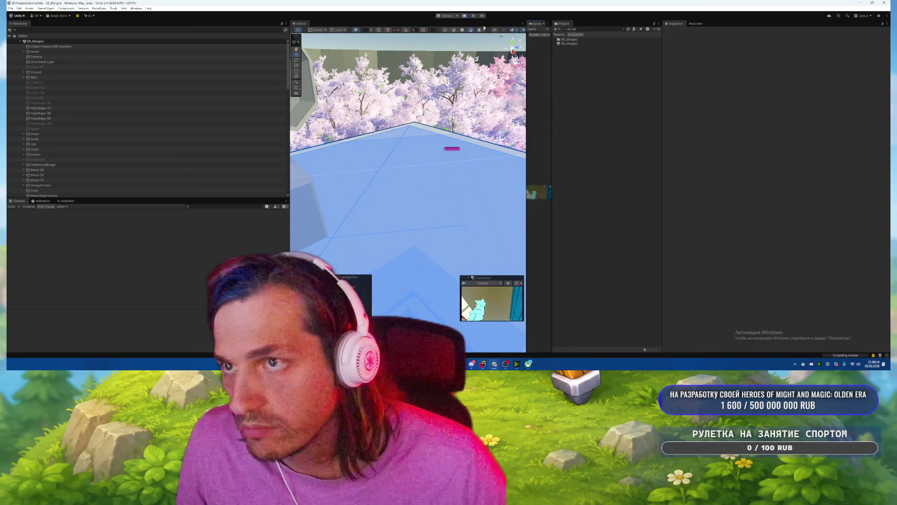
Play-test SB_Merged in the centre Game view, pausing and resuming with Esc, then stop.
{"action": "left_click_drag", "start_coordinate": [536, 24], "coordinate": [445, 191]}
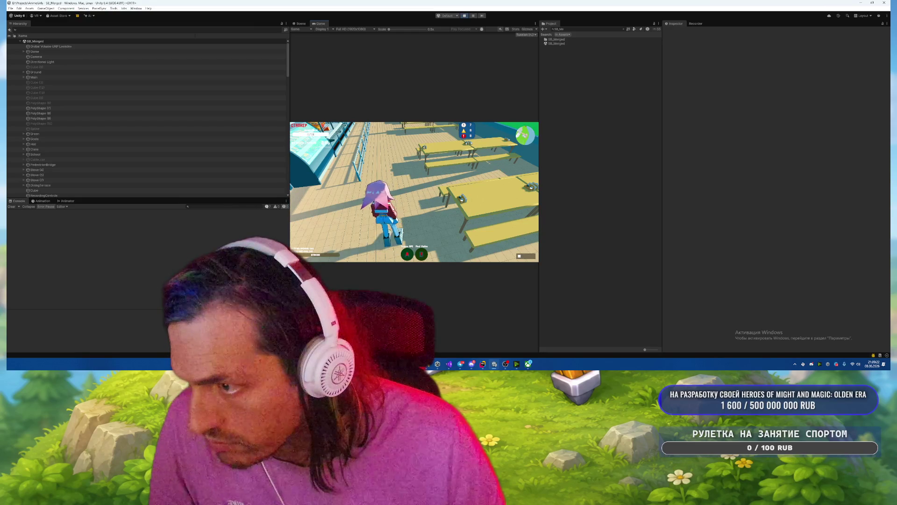
{"action": "key", "text": "Escape"}
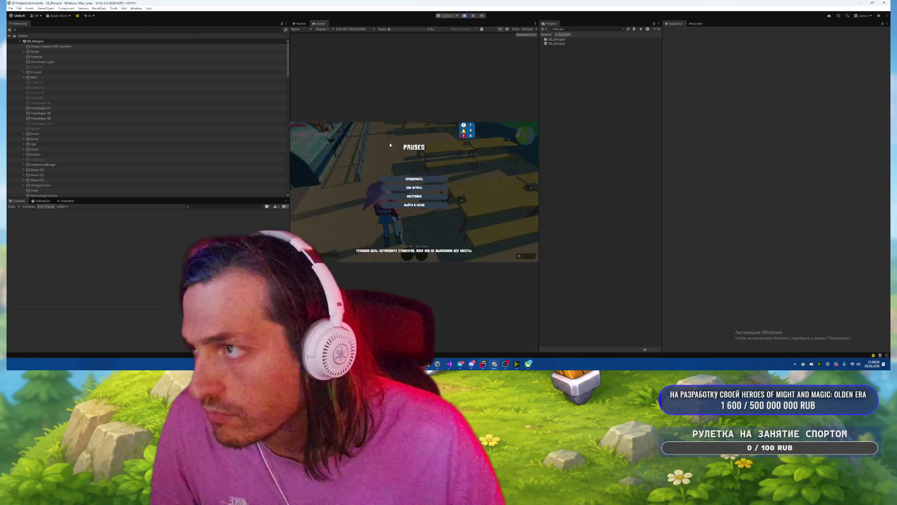
{"action": "key", "text": "Escape"}
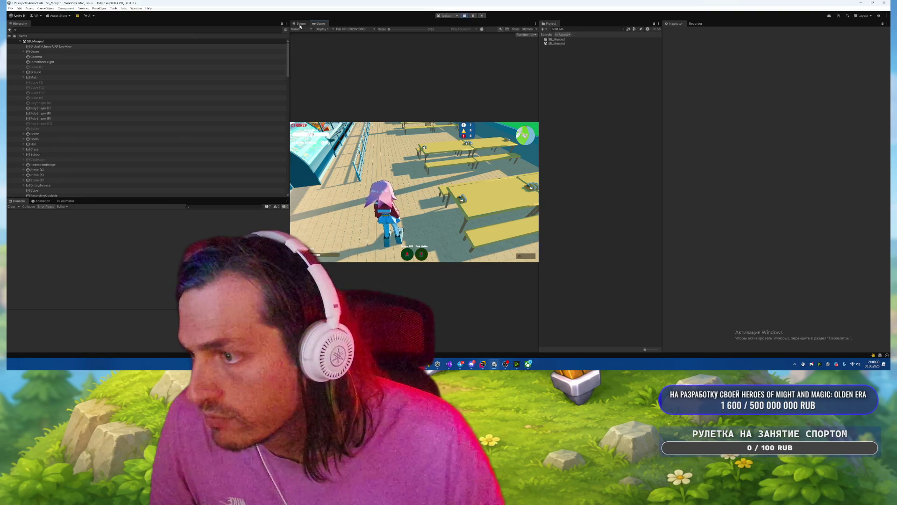
{"action": "key", "text": "Escape"}
{"action": "key", "text": "Escape"}
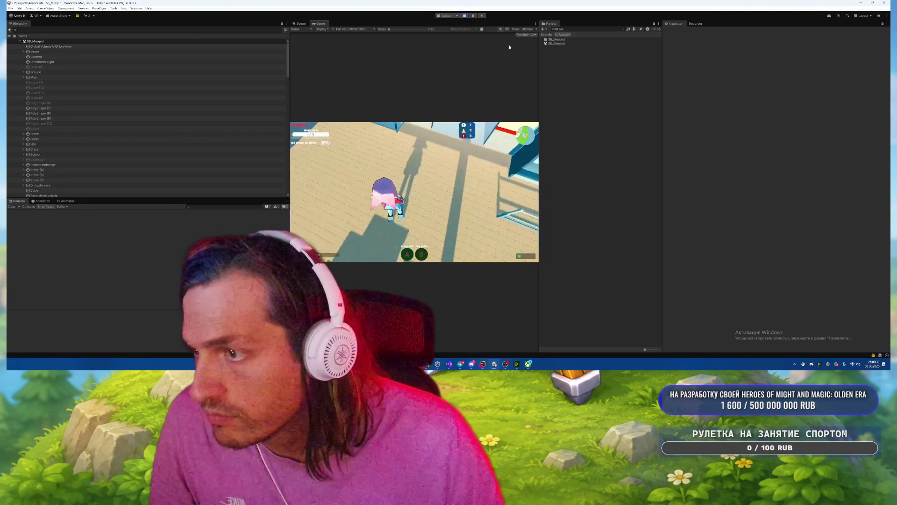
{"action": "left_click", "coordinate": [464, 18]}
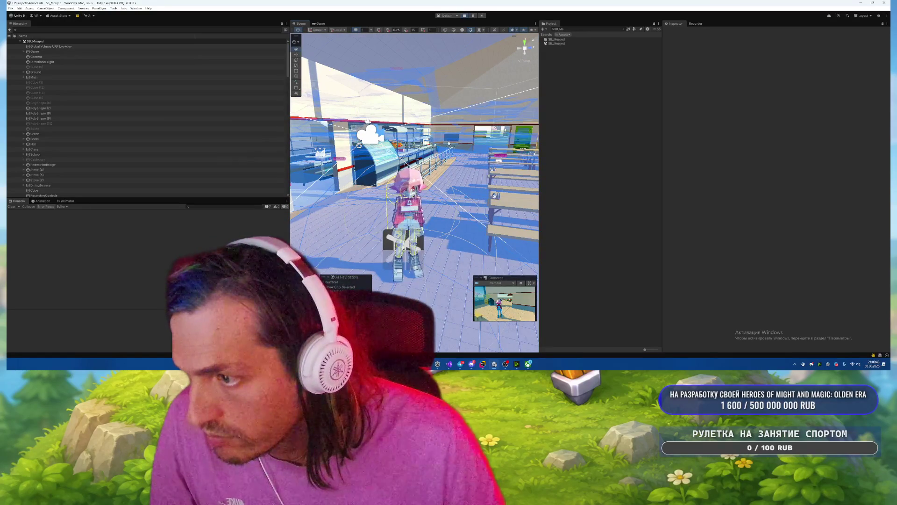
Toggle Play, clear the Project search, and scroll the folder tree to the NewOriginalLoveChan folder.
{"action": "left_click", "coordinate": [465, 15]}
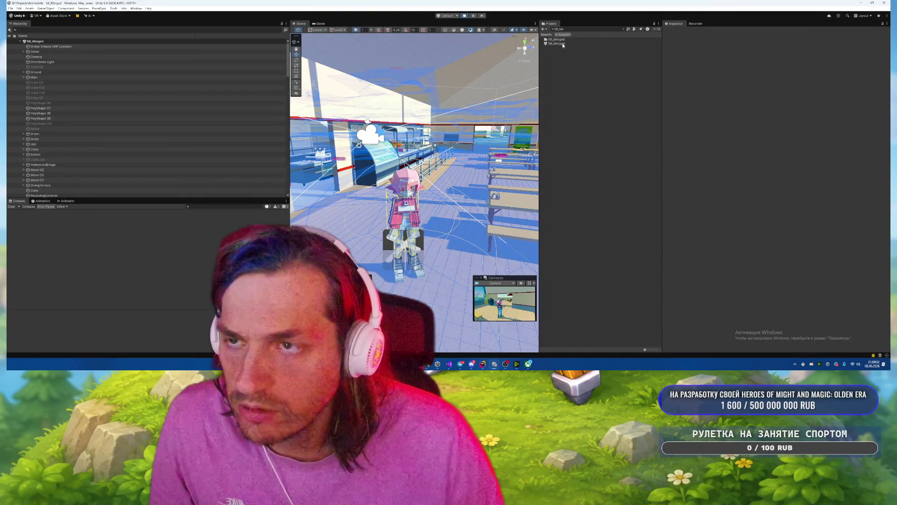
{"action": "left_click", "coordinate": [623, 29]}
{"action": "scroll", "coordinate": [574, 137], "scroll_direction": "down", "scroll_amount": 8}
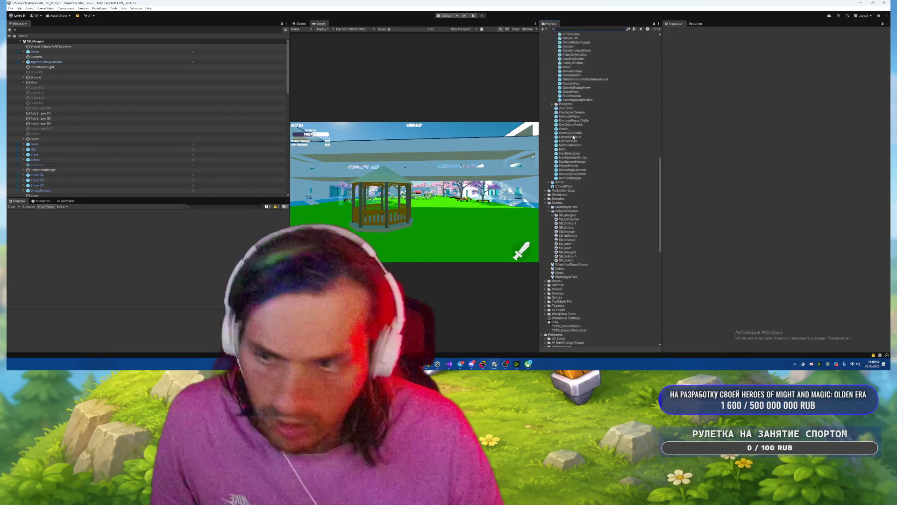
{"action": "scroll", "coordinate": [600, 129], "scroll_direction": "up", "scroll_amount": 10}
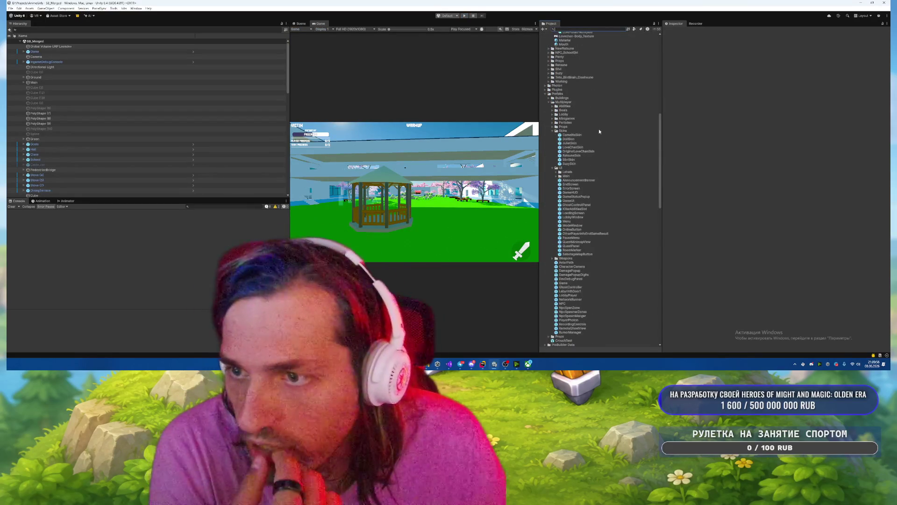
{"action": "scroll", "coordinate": [599, 131], "scroll_direction": "down", "scroll_amount": 10}
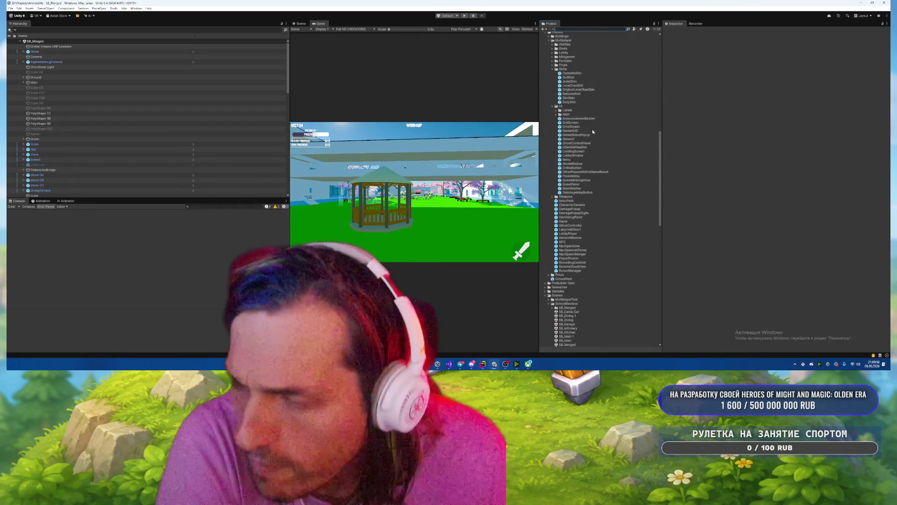
{"action": "scroll", "coordinate": [592, 132], "scroll_direction": "down", "scroll_amount": 5}
{"action": "scroll", "coordinate": [591, 132], "scroll_direction": "up", "scroll_amount": 10}
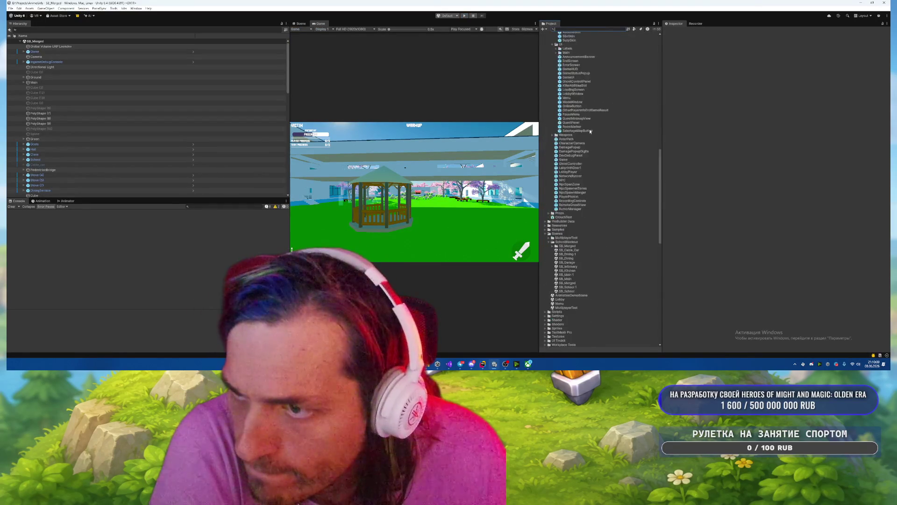
{"action": "scroll", "coordinate": [589, 129], "scroll_direction": "up", "scroll_amount": 8}
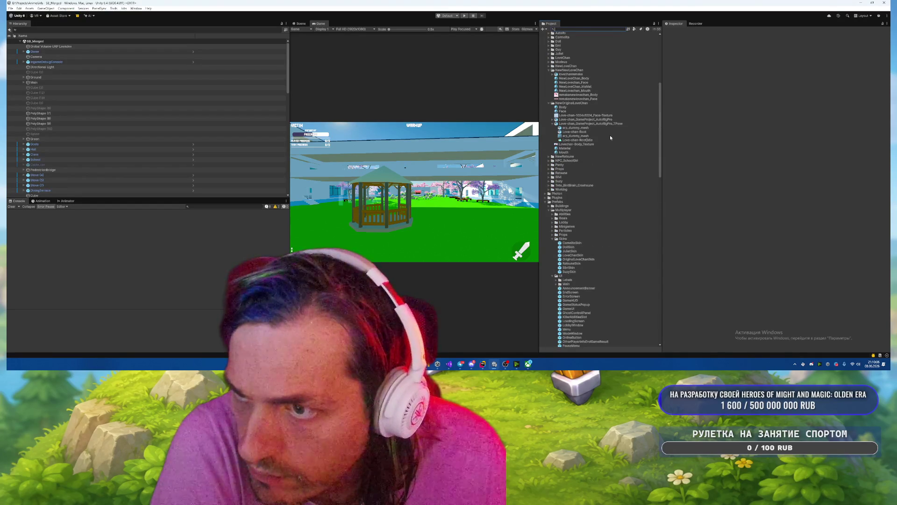
{"action": "left_click", "coordinate": [591, 123]}
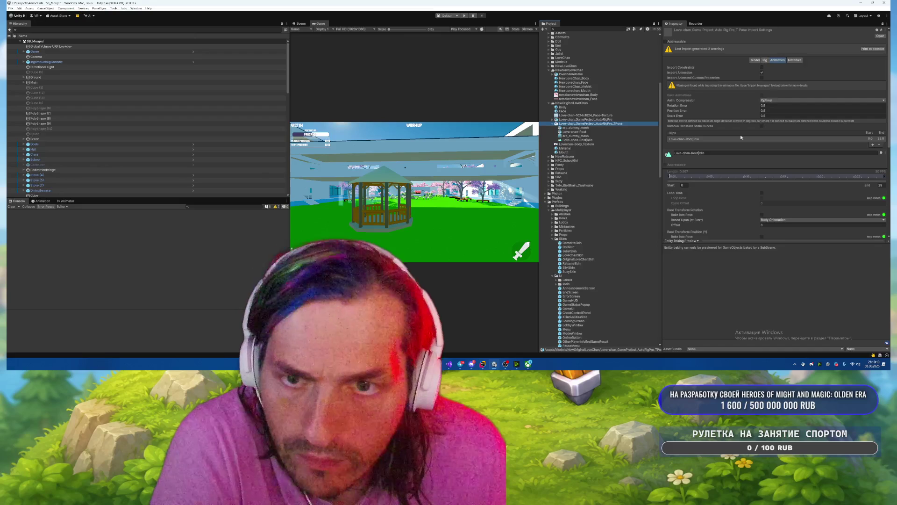
{"action": "scroll", "coordinate": [714, 127], "scroll_direction": "down", "scroll_amount": 4}
{"action": "scroll", "coordinate": [710, 125], "scroll_direction": "down", "scroll_amount": 1}
{"action": "left_click", "coordinate": [762, 96]}
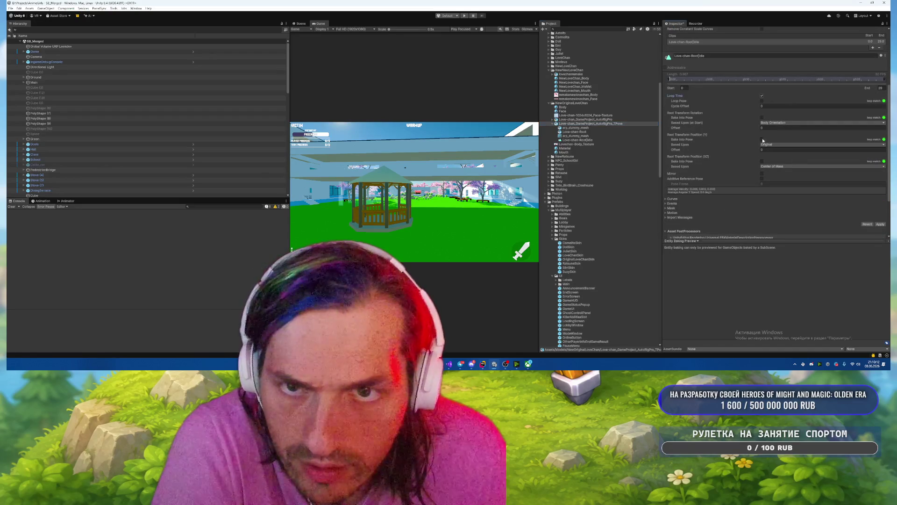
{"action": "left_click", "coordinate": [761, 117]}
{"action": "left_click", "coordinate": [761, 139]}
{"action": "left_click", "coordinate": [762, 161]}
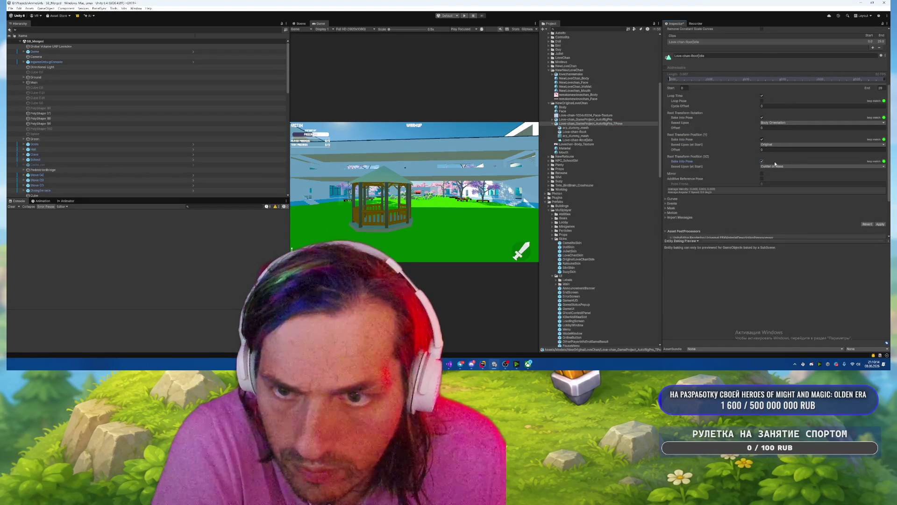
{"action": "scroll", "coordinate": [716, 137], "scroll_direction": "down", "scroll_amount": 3}
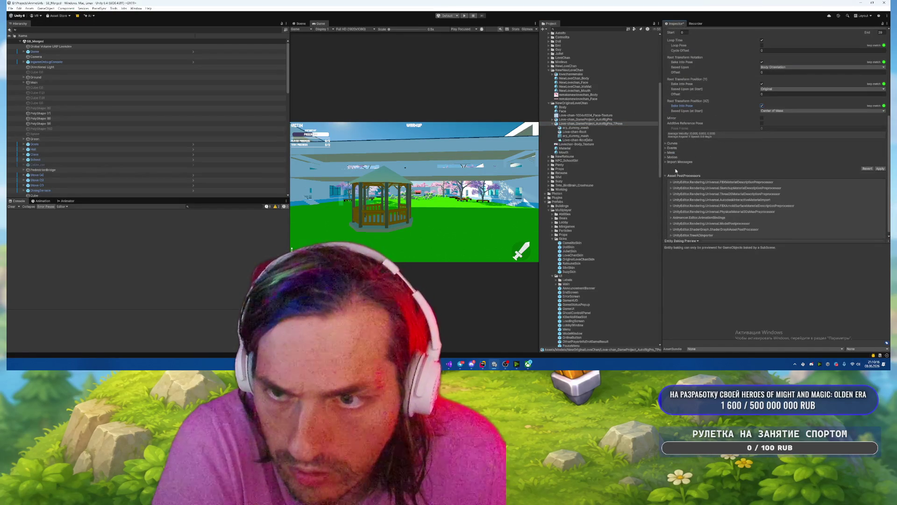
{"action": "left_click", "coordinate": [676, 158]}
{"action": "left_click", "coordinate": [768, 162]}
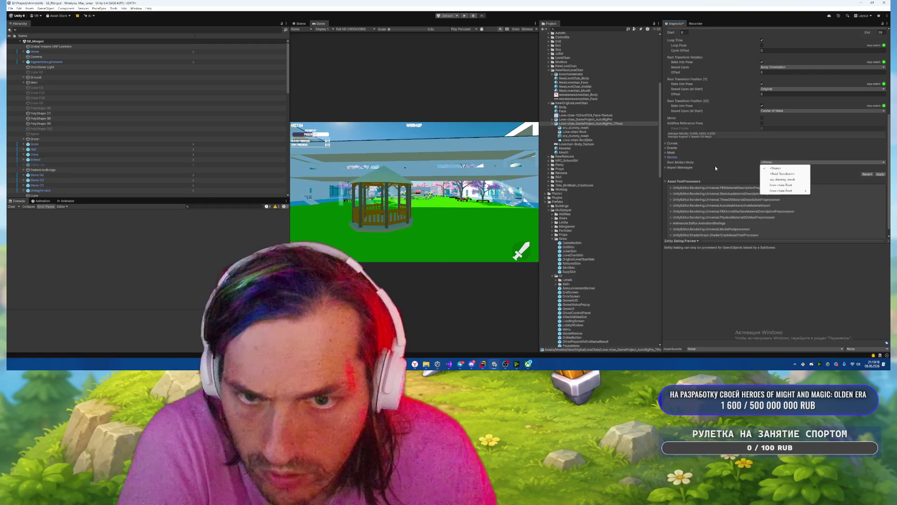
{"action": "left_click", "coordinate": [715, 165]}
{"action": "left_click", "coordinate": [673, 158]}
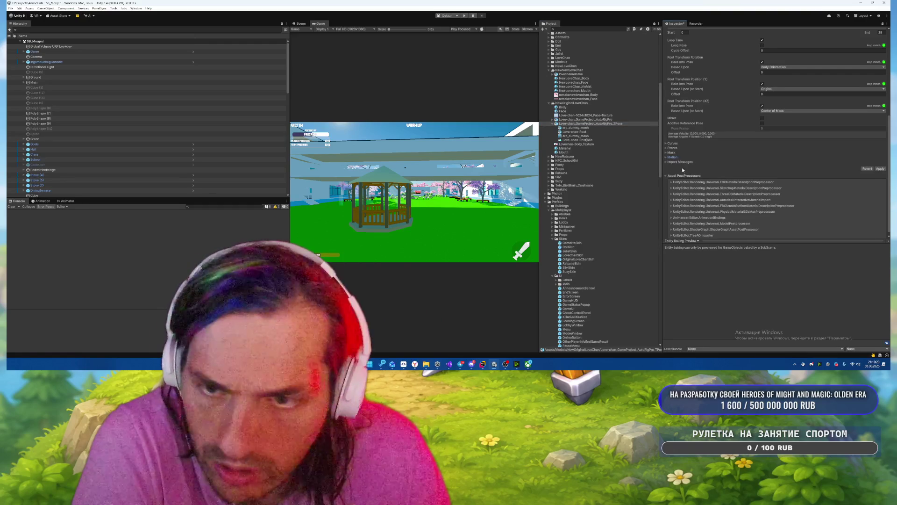
{"action": "left_click", "coordinate": [672, 153]}
{"action": "left_click", "coordinate": [672, 153]}
{"action": "left_click", "coordinate": [672, 147]}
{"action": "left_click", "coordinate": [672, 148]}
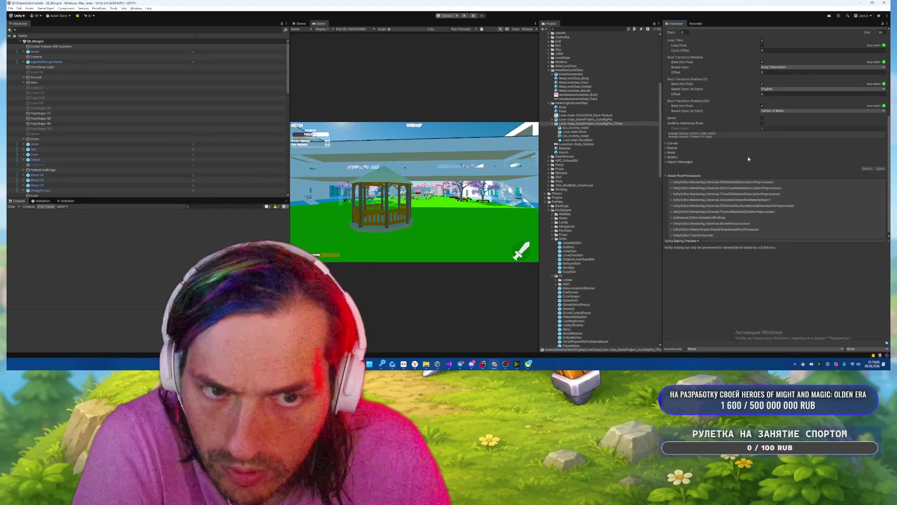
{"action": "key", "text": "ctrl+p"}
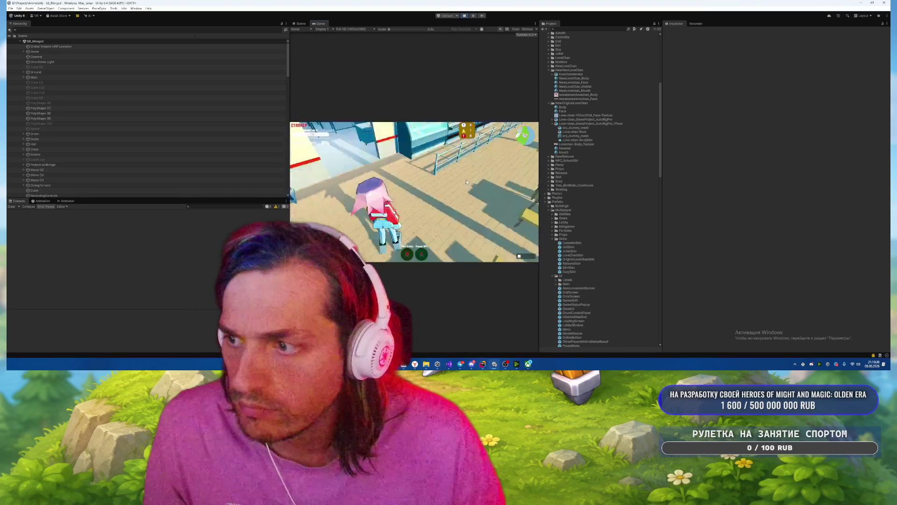
Walk LoveChan forward with W and run right with D, then pause and stop play mode.
{"action": "key", "text": "w"}
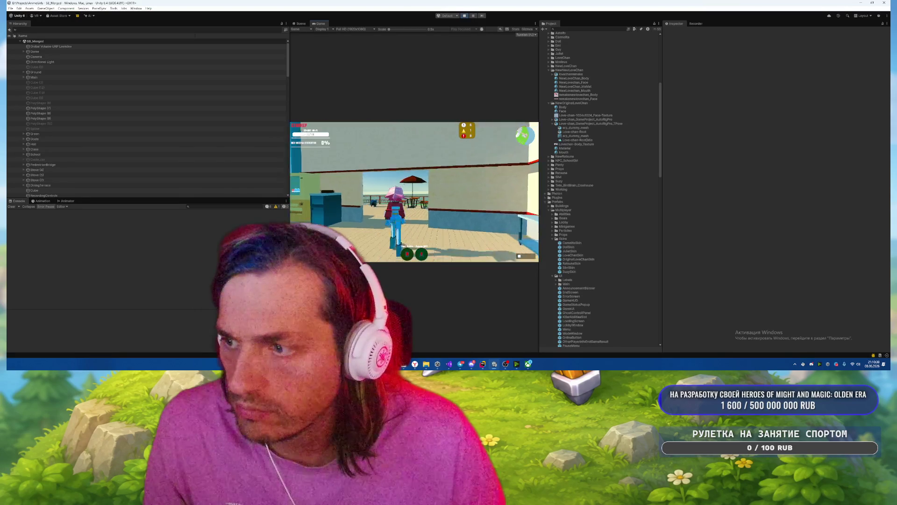
{"action": "key", "text": "d"}
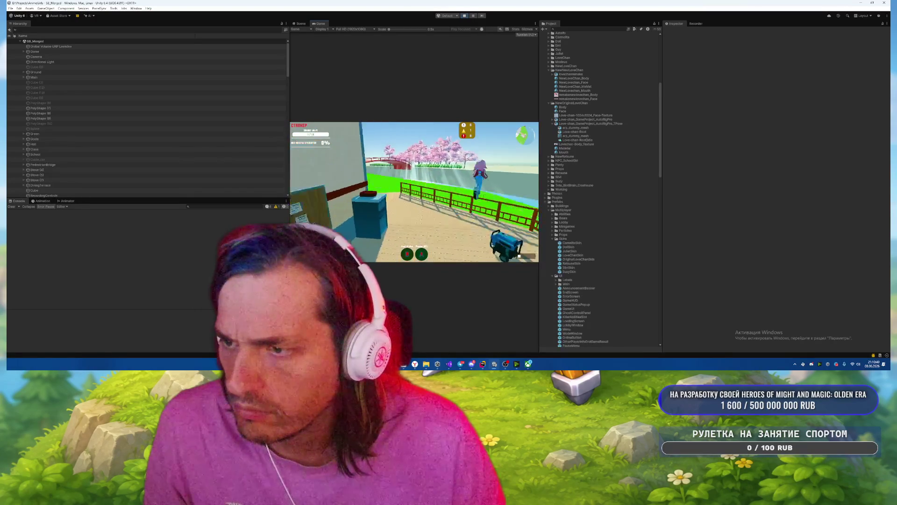
{"action": "key", "text": "Escape"}
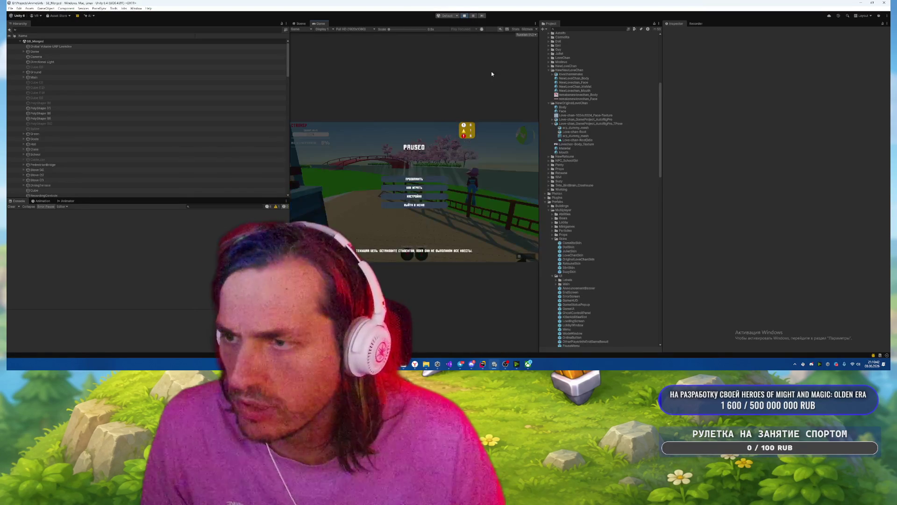
{"action": "left_click", "coordinate": [465, 16]}
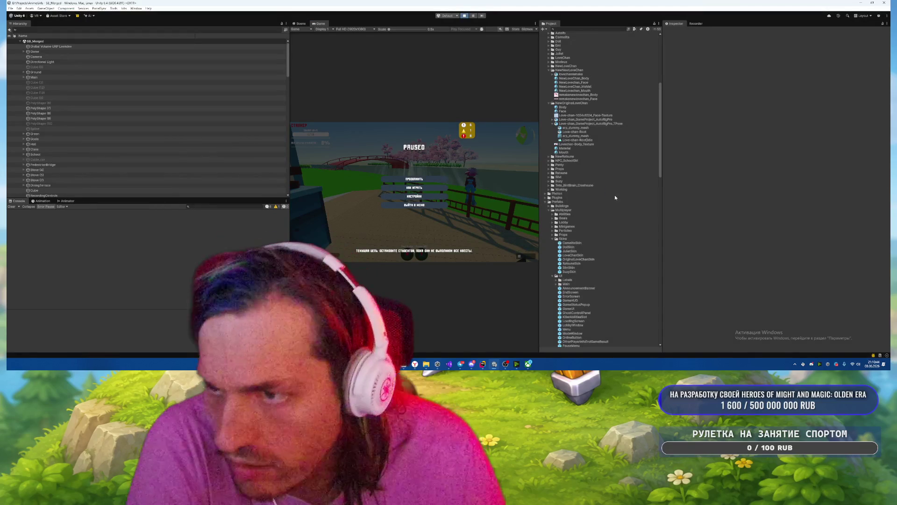
{"action": "left_click", "coordinate": [584, 123]}
Uncheck Bake Into Pose for Root Transform Rotation on the Idle clip and apply.
{"action": "scroll", "coordinate": [711, 114], "scroll_direction": "down", "scroll_amount": 5}
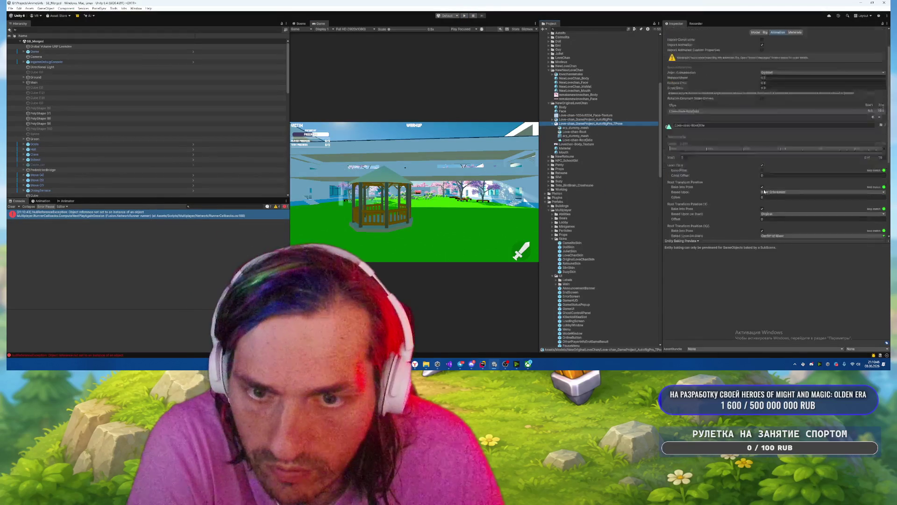
{"action": "left_click", "coordinate": [768, 164]}
{"action": "left_click", "coordinate": [762, 145]}
{"action": "scroll", "coordinate": [822, 201], "scroll_direction": "down", "scroll_amount": 4}
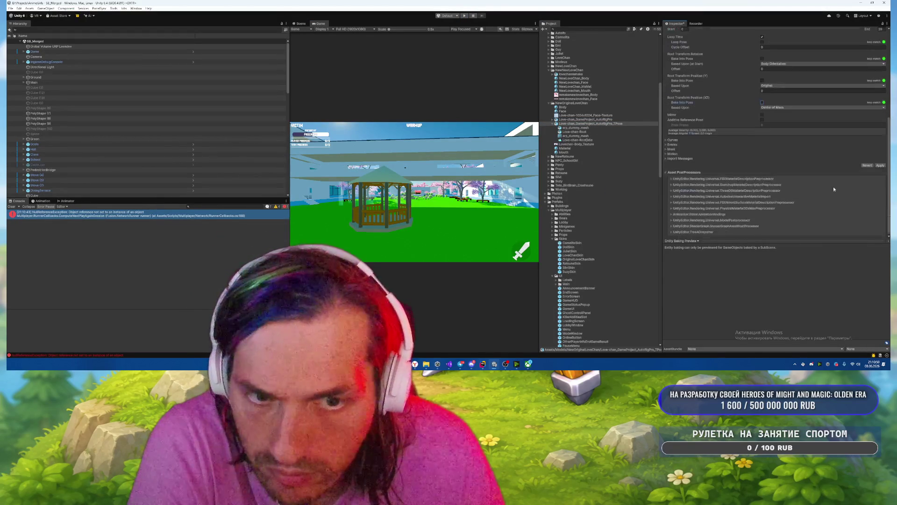
{"action": "left_click", "coordinate": [879, 166]}
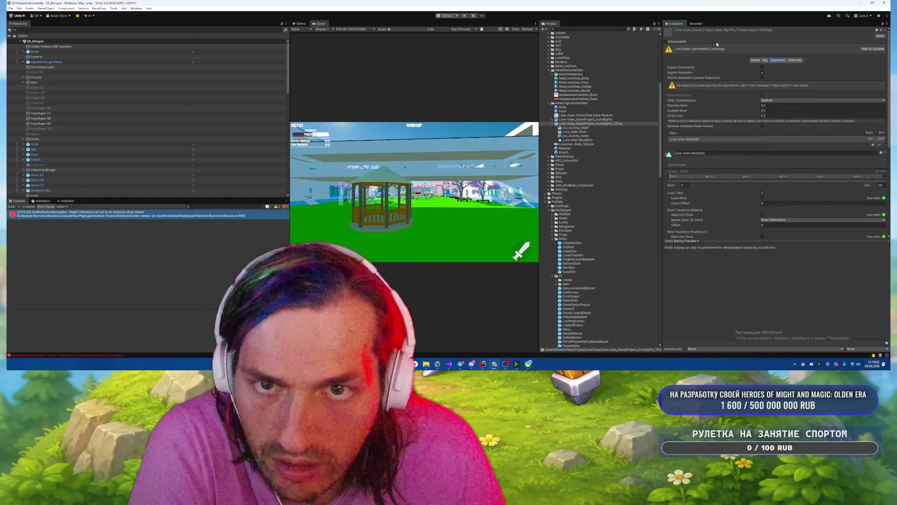
Set the TPose model's animation compression to Off and select the LoveChanCharacterLocomotionRun transition asset.
{"action": "left_click", "coordinate": [775, 100]}
{"action": "left_click", "coordinate": [775, 103]}
{"action": "scroll", "coordinate": [776, 140], "scroll_direction": "down", "scroll_amount": 3}
{"action": "scroll", "coordinate": [816, 148], "scroll_direction": "up", "scroll_amount": 1}
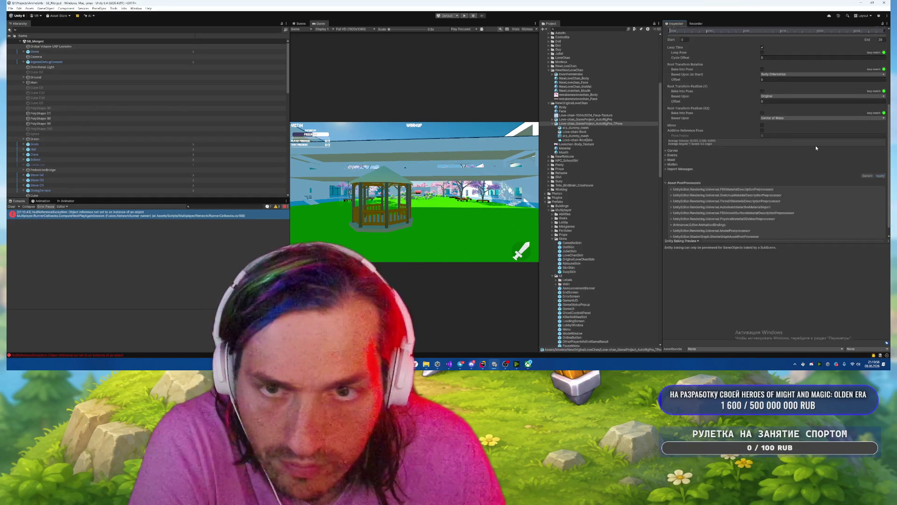
{"action": "scroll", "coordinate": [722, 73], "scroll_direction": "up", "scroll_amount": 3}
{"action": "scroll", "coordinate": [585, 88], "scroll_direction": "up", "scroll_amount": 10}
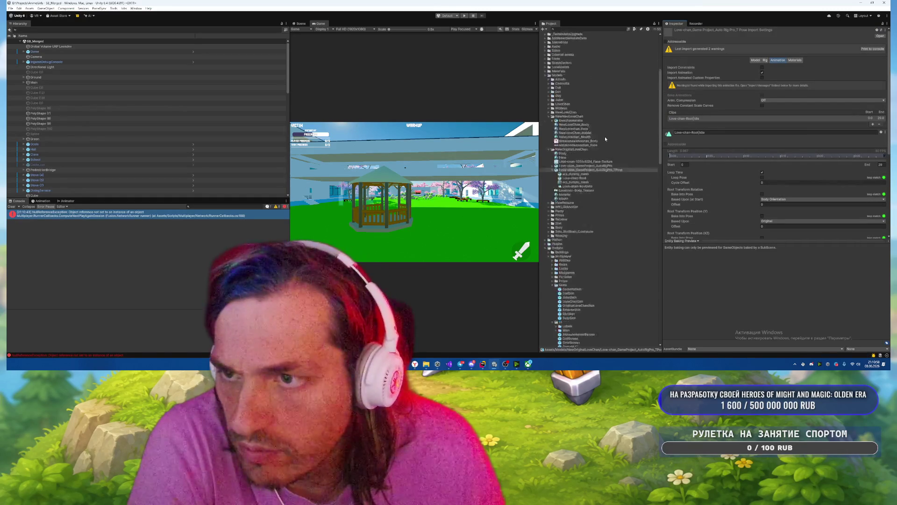
{"action": "left_click", "coordinate": [589, 55]}
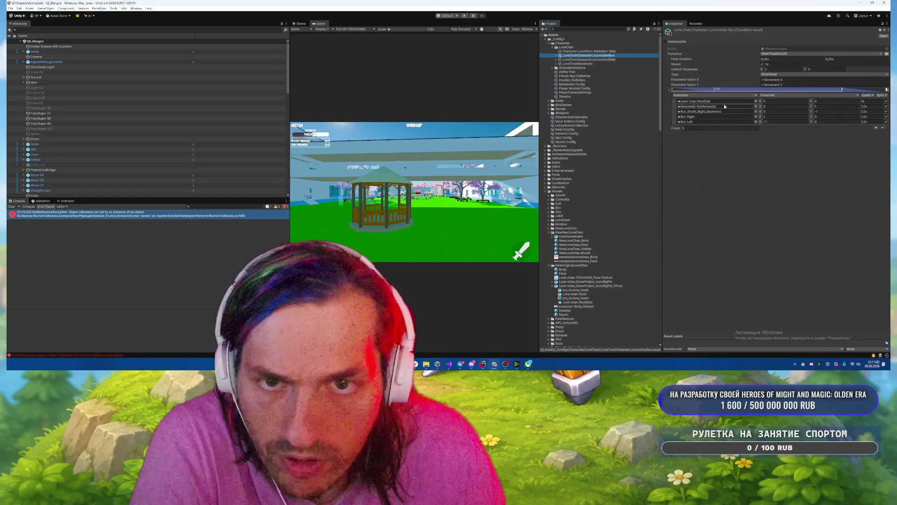
Review the Run, Walk and LoveChanMovement transitions, leaving sync options and Directional blend type unchanged.
{"action": "left_click", "coordinate": [691, 101]}
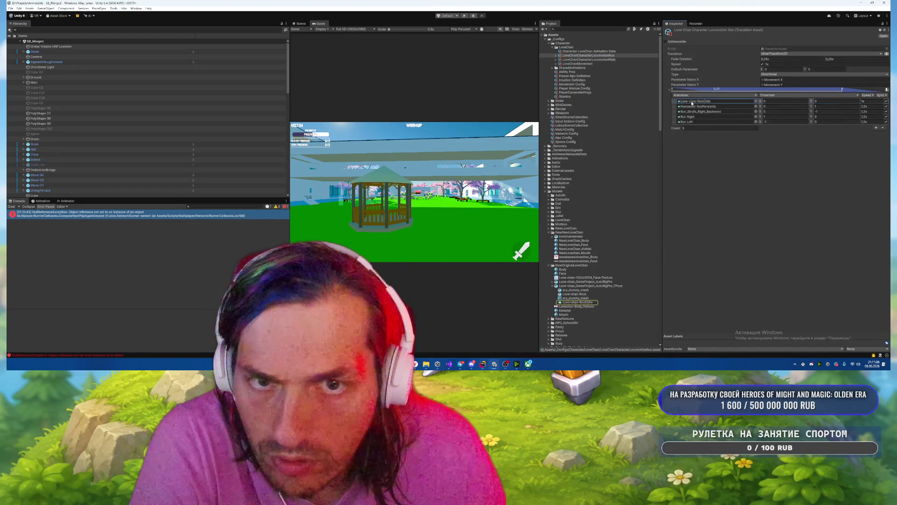
{"action": "left_click", "coordinate": [589, 60]}
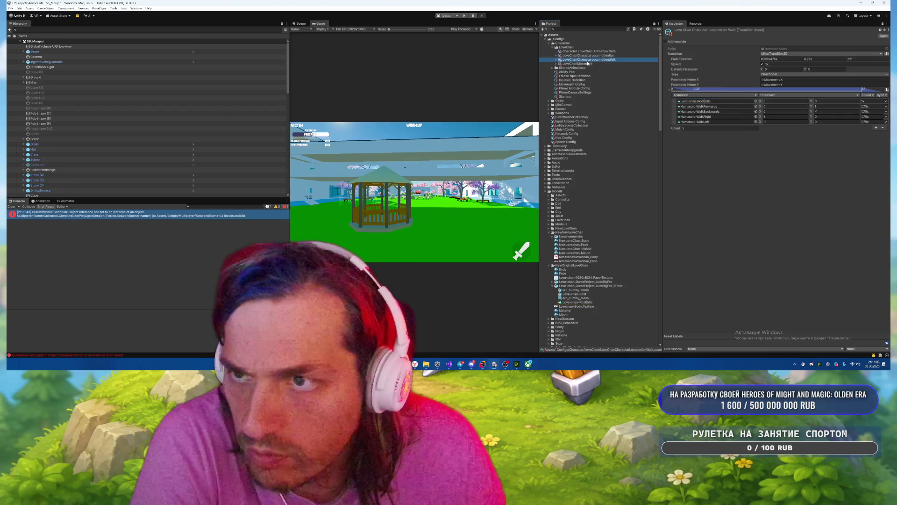
{"action": "left_click", "coordinate": [587, 64]}
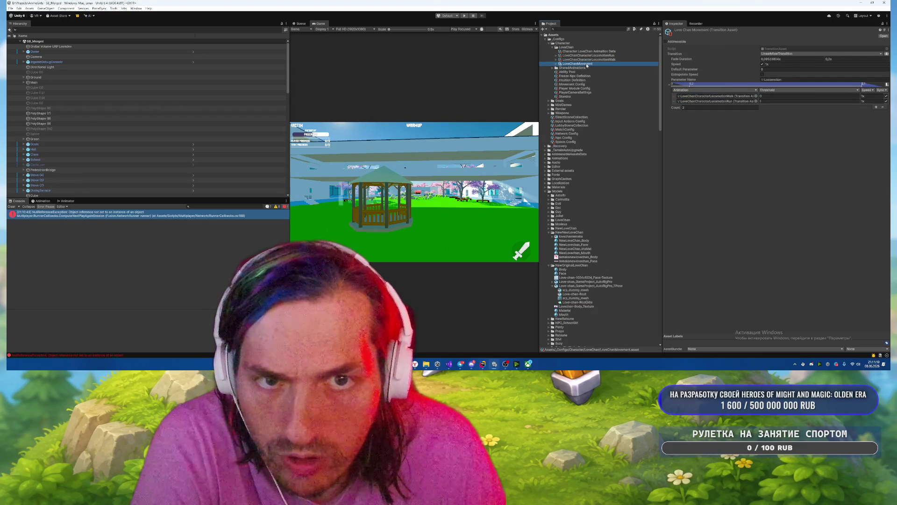
{"action": "left_click", "coordinate": [881, 90]}
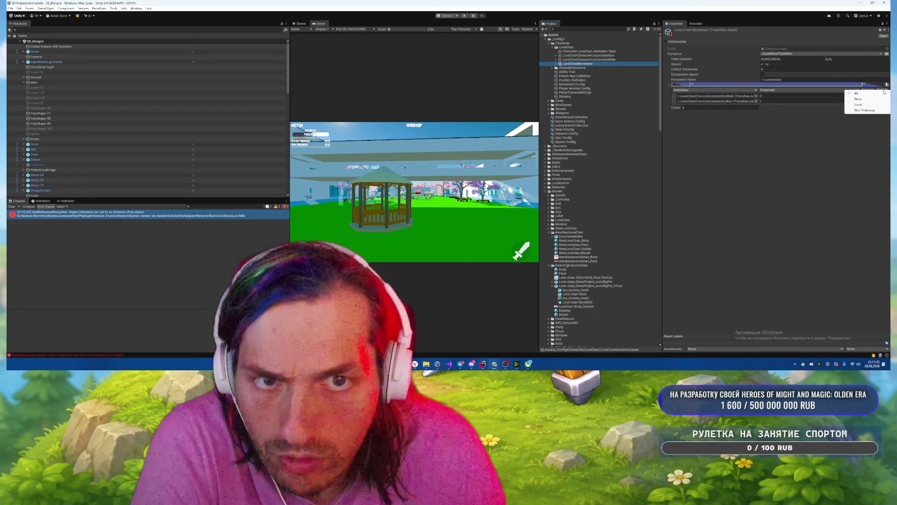
{"action": "left_click", "coordinate": [838, 159]}
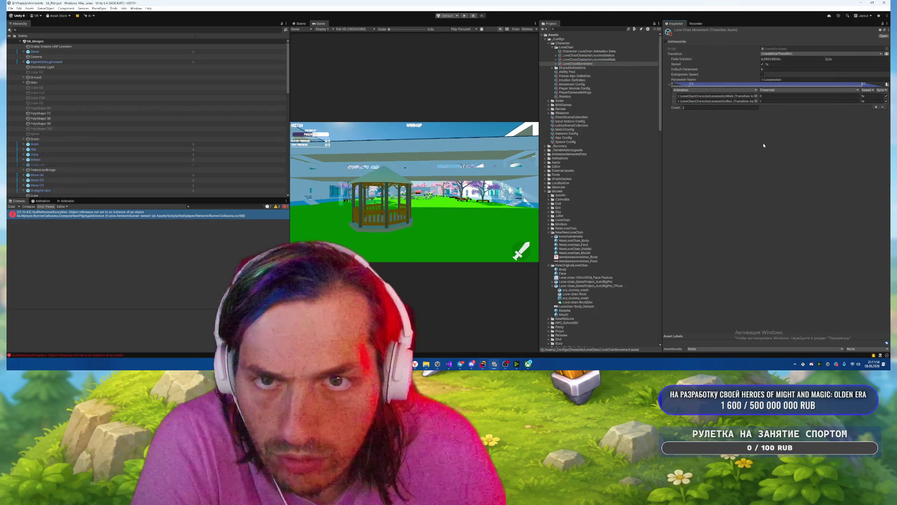
{"action": "left_click", "coordinate": [588, 55]}
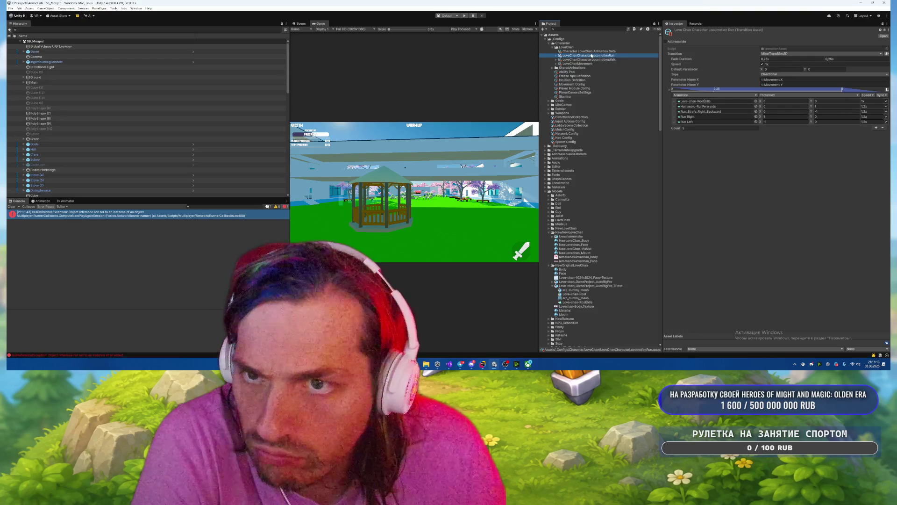
{"action": "left_click", "coordinate": [733, 76]}
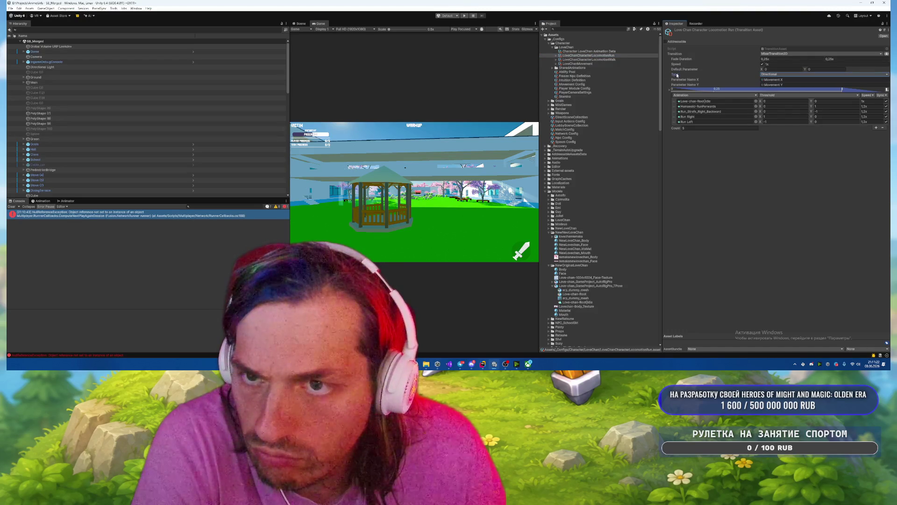
Play-test the scene again and pause the game with Escape.
{"action": "left_click", "coordinate": [464, 15]}
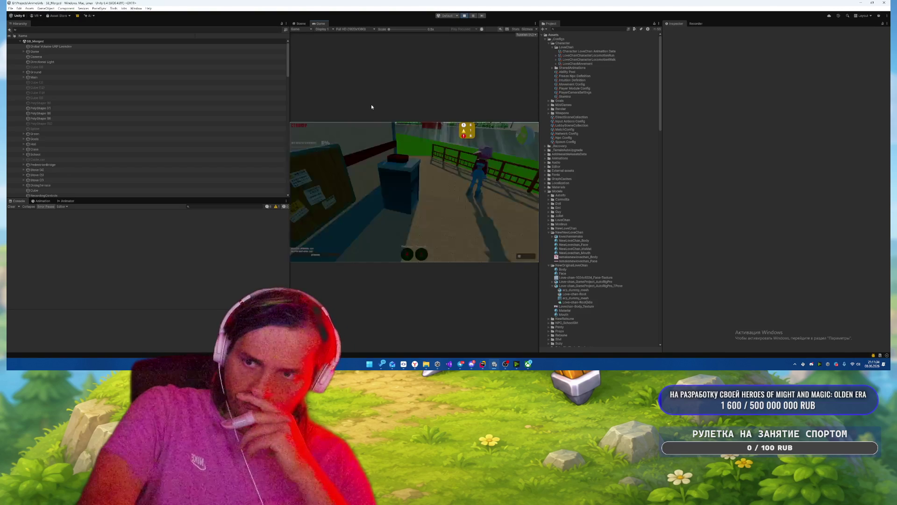
{"action": "key", "text": "Escape"}
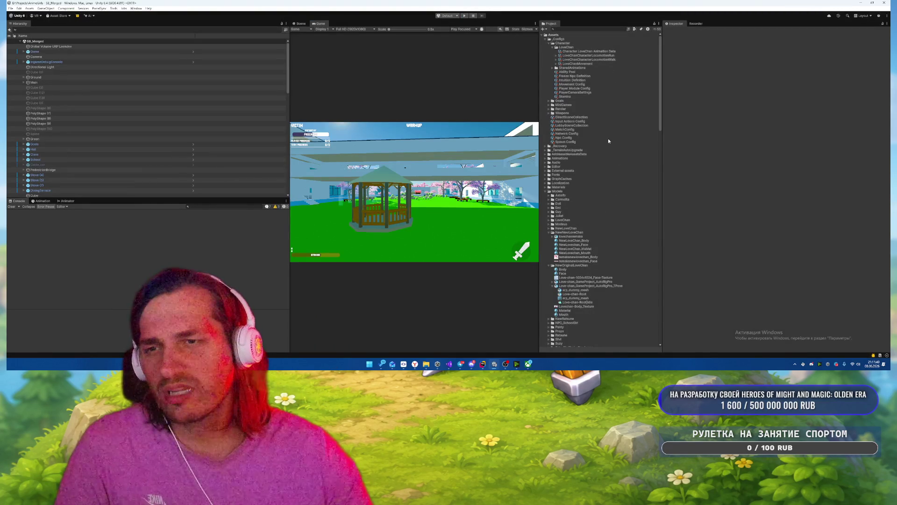
{"action": "scroll", "coordinate": [604, 120], "scroll_direction": "down", "scroll_amount": 20}
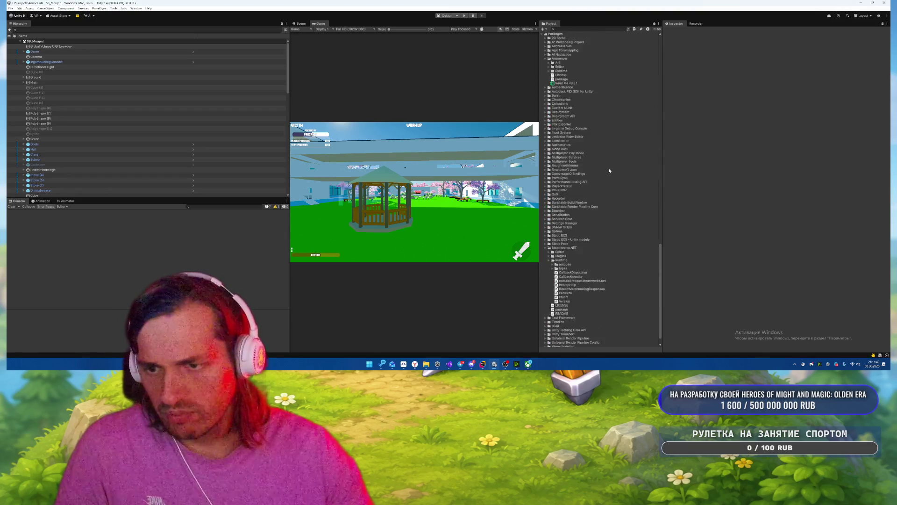
{"action": "scroll", "coordinate": [609, 163], "scroll_direction": "up", "scroll_amount": 20}
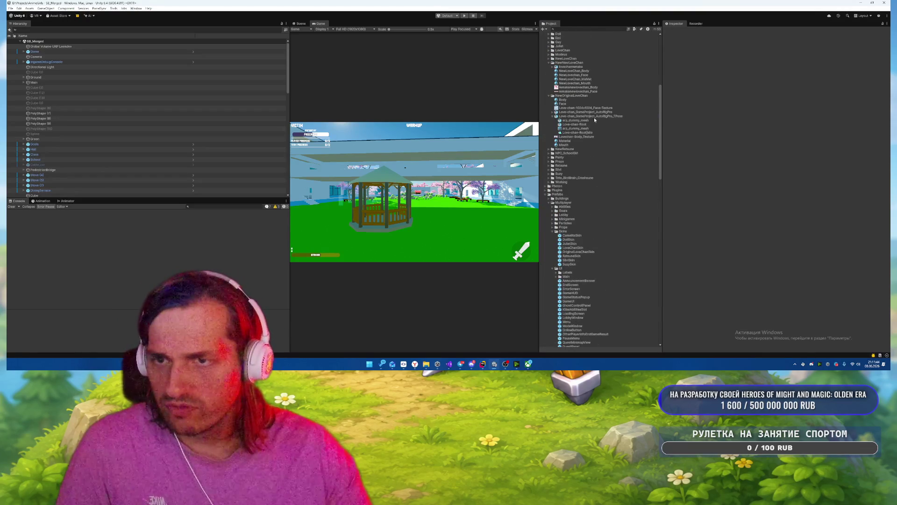
Check the TPose model's animation import settings, keeping compression at Optimal.
{"action": "left_click", "coordinate": [592, 116]}
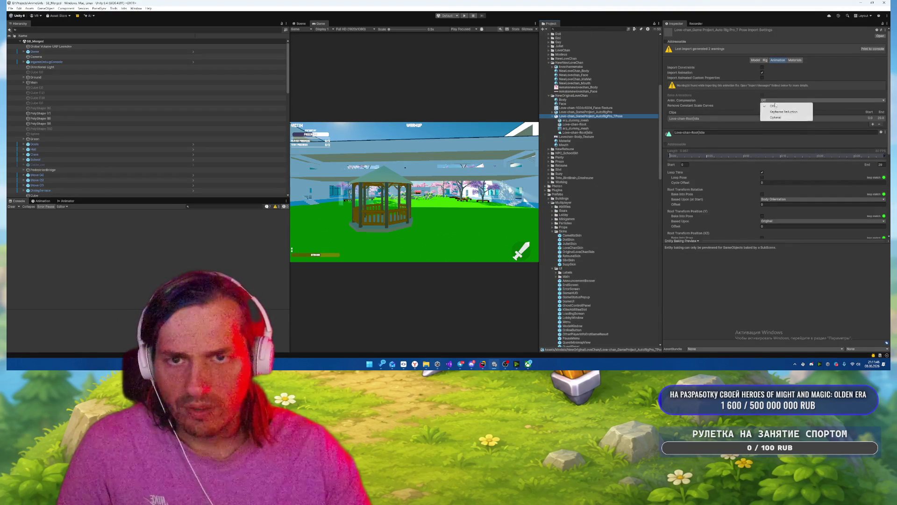
{"action": "left_click", "coordinate": [776, 118]}
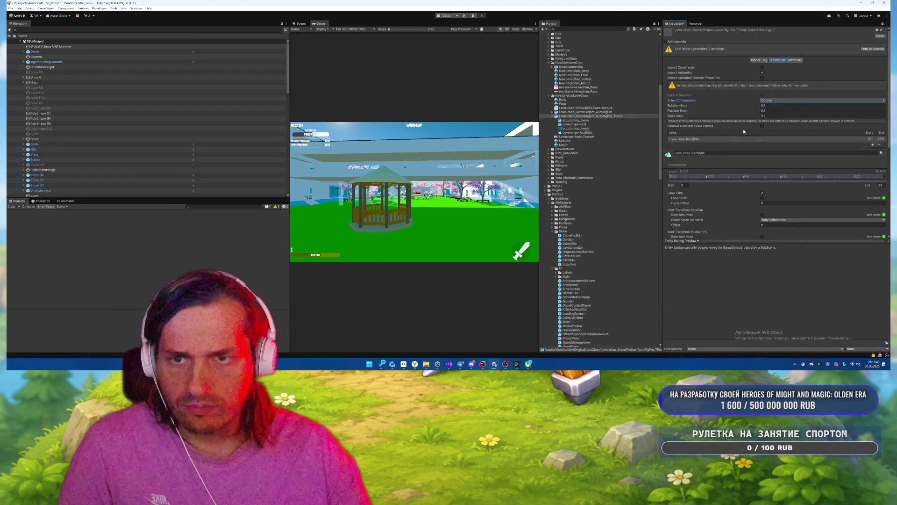
{"action": "scroll", "coordinate": [753, 128], "scroll_direction": "down", "scroll_amount": 5}
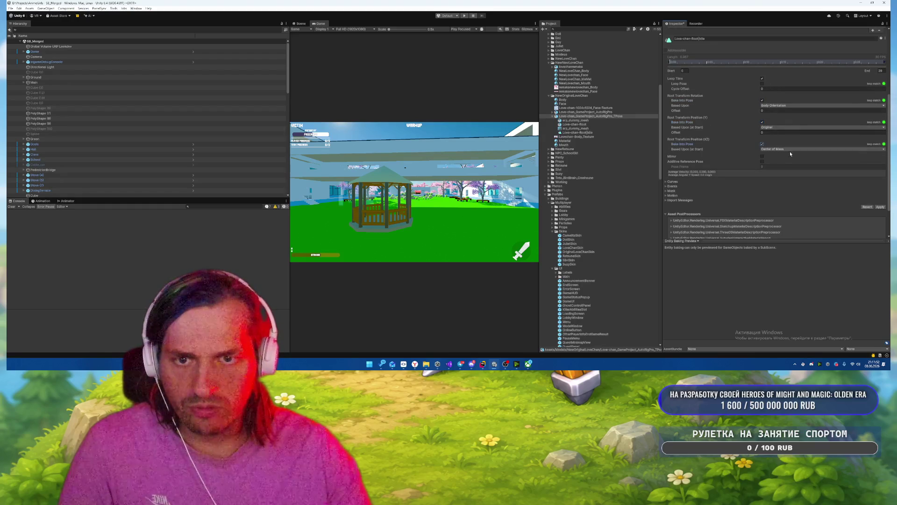
{"action": "scroll", "coordinate": [600, 140], "scroll_direction": "down", "scroll_amount": 4}
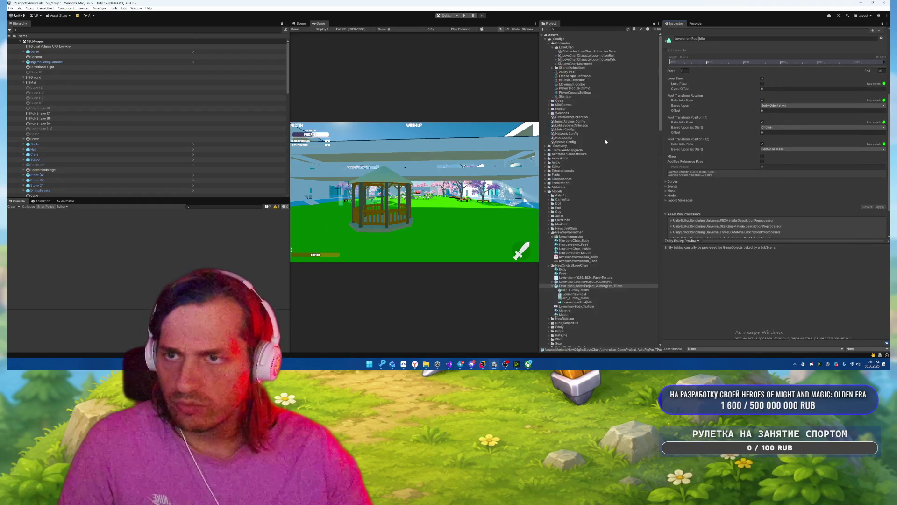
{"action": "scroll", "coordinate": [598, 137], "scroll_direction": "down", "scroll_amount": 2}
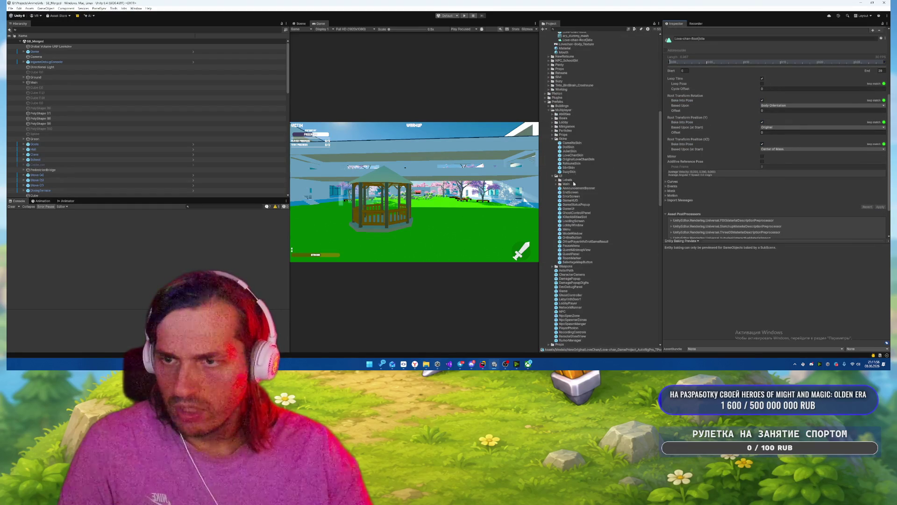
Inspect the OriginalLoveChanSkin prefab's Root and Animator/Animancer components, then return to SB_Merged and play.
{"action": "double_click", "coordinate": [579, 159]}
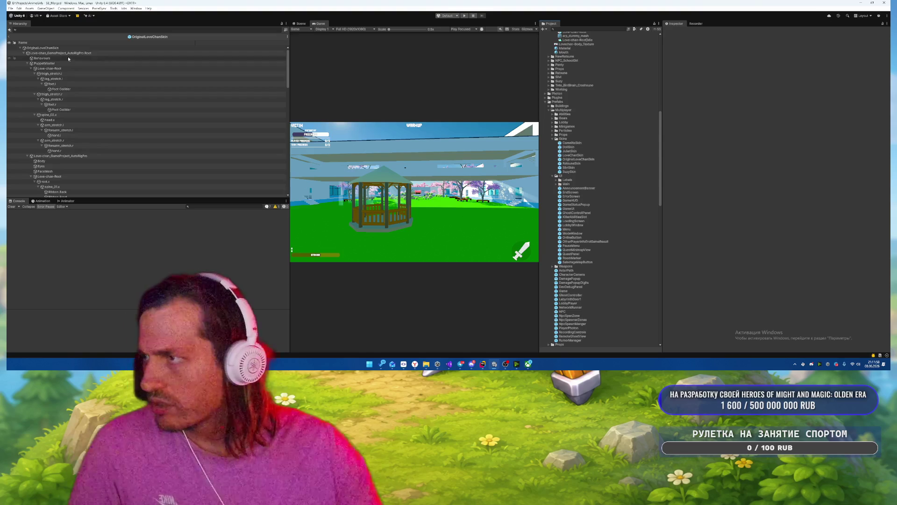
{"action": "left_click", "coordinate": [70, 53]}
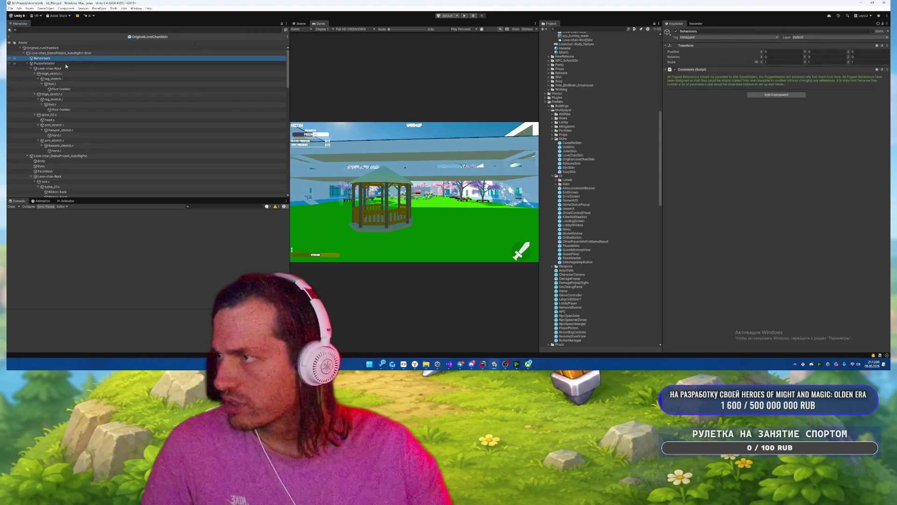
{"action": "left_click", "coordinate": [70, 156]}
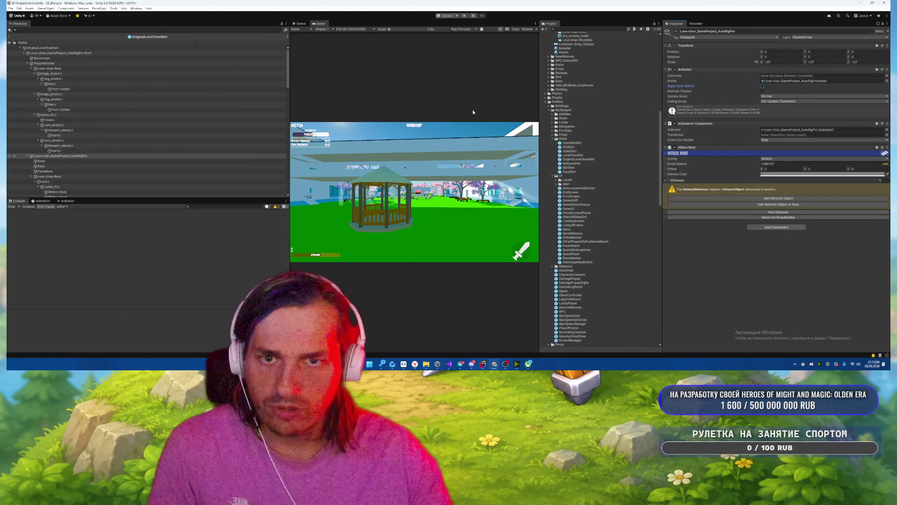
{"action": "left_click", "coordinate": [13, 36]}
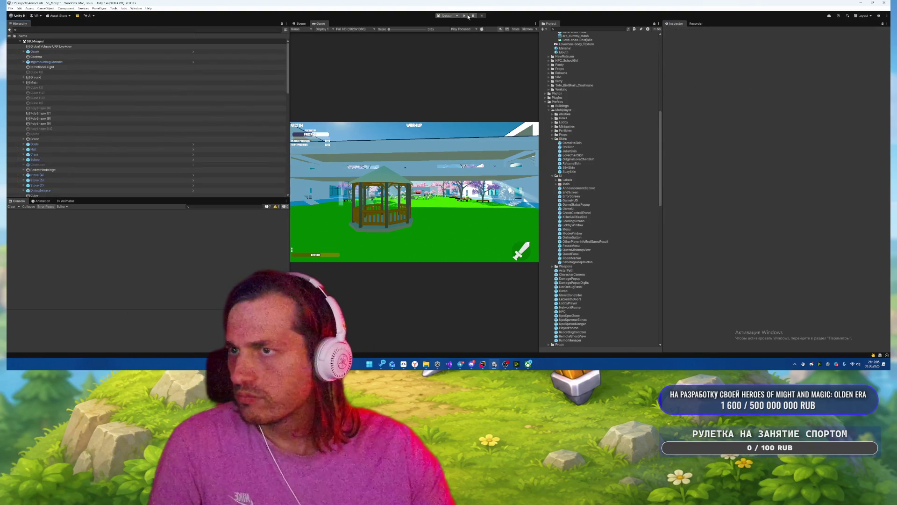
{"action": "left_click", "coordinate": [464, 15]}
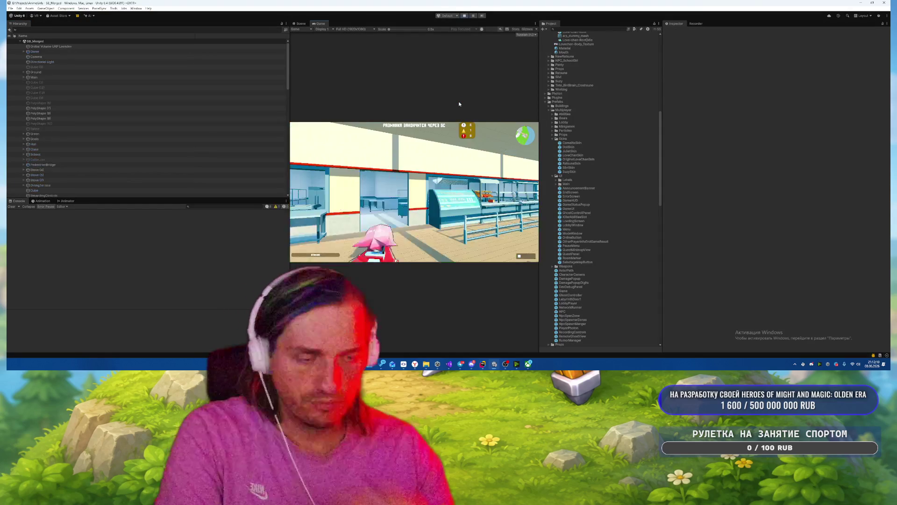
Walk LoveChan with W through the kitchen, cafeteria and terrace, then pause with Escape.
{"action": "key", "text": "w"}
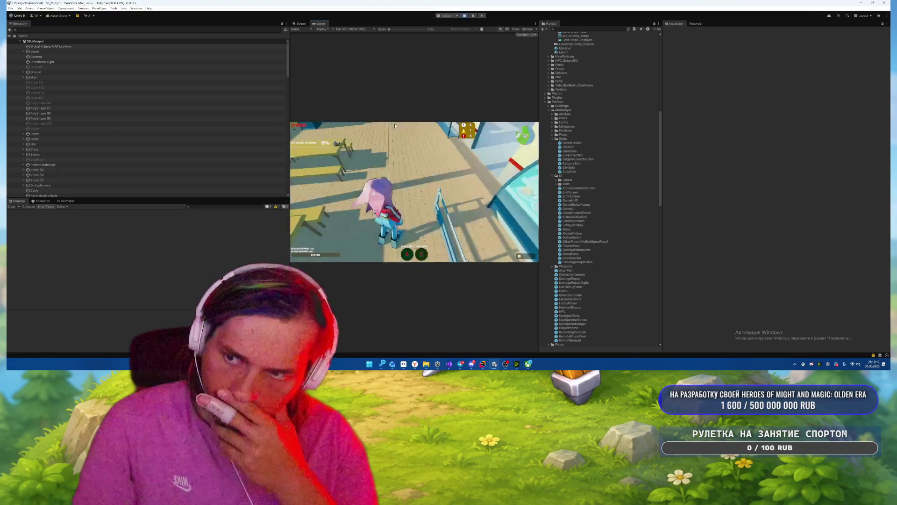
{"action": "key", "text": "w"}
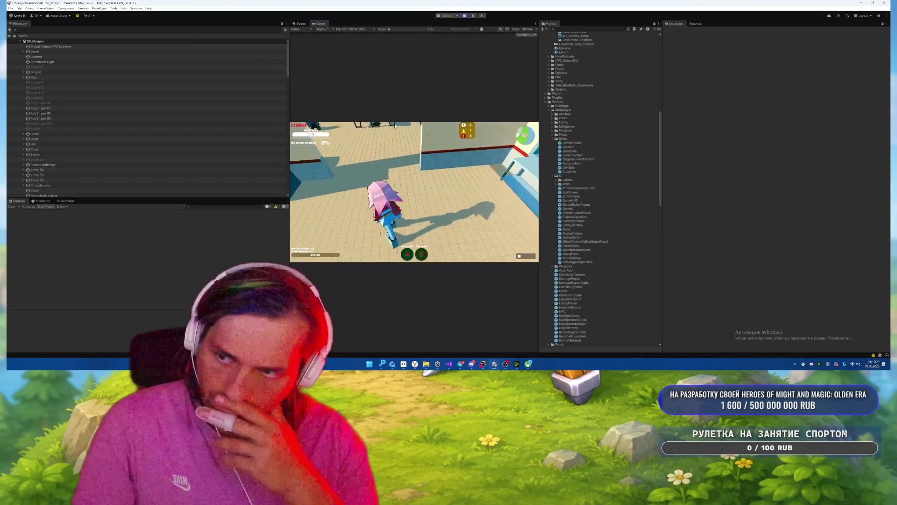
{"action": "key", "text": "w"}
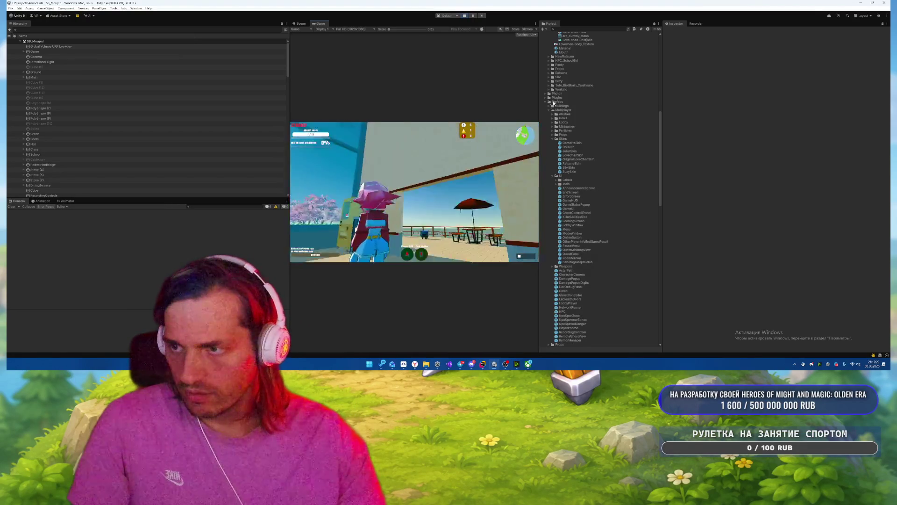
{"action": "key", "text": "w"}
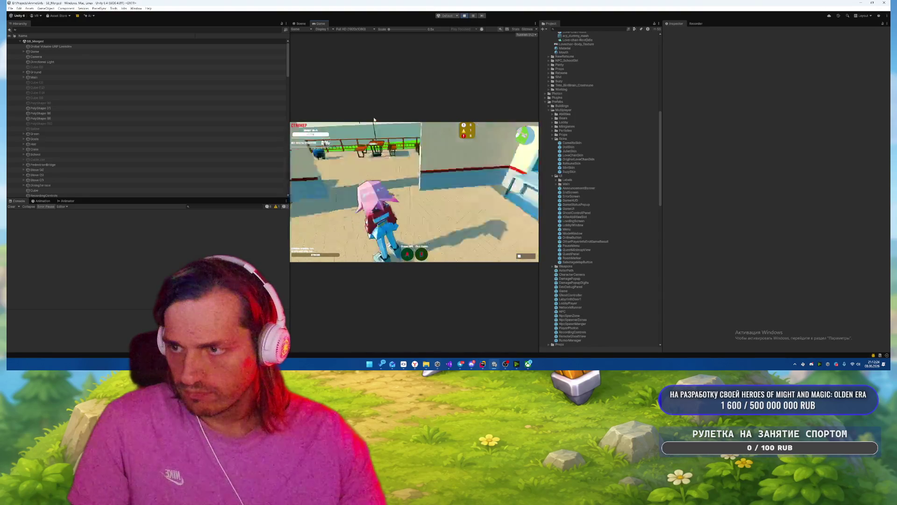
{"action": "key", "text": "w"}
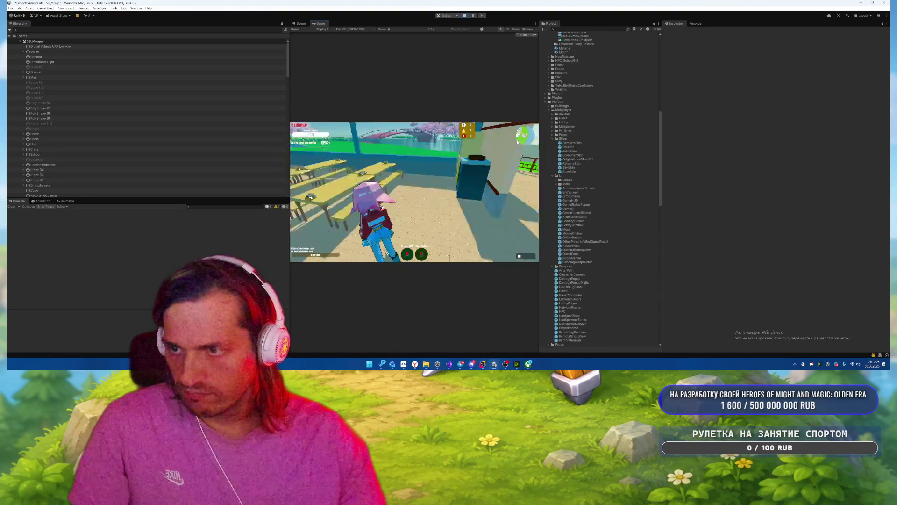
{"action": "key", "text": "w"}
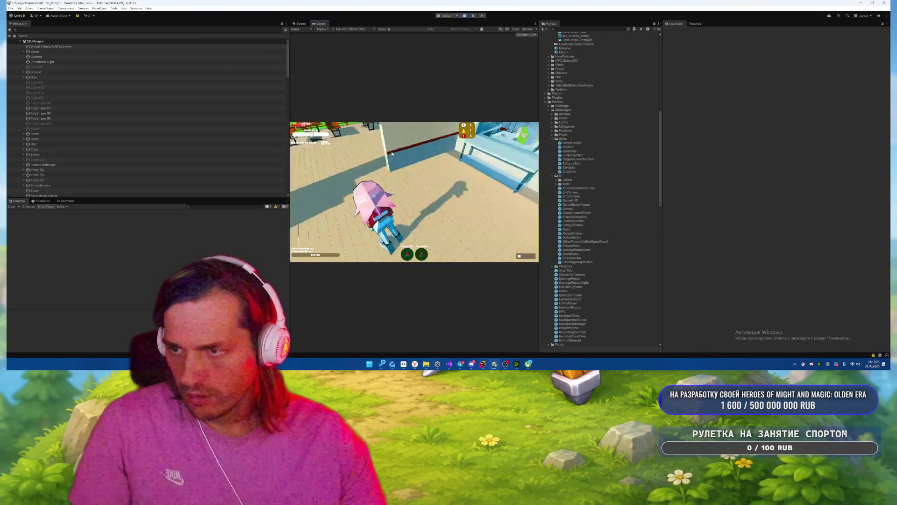
{"action": "key", "text": "w"}
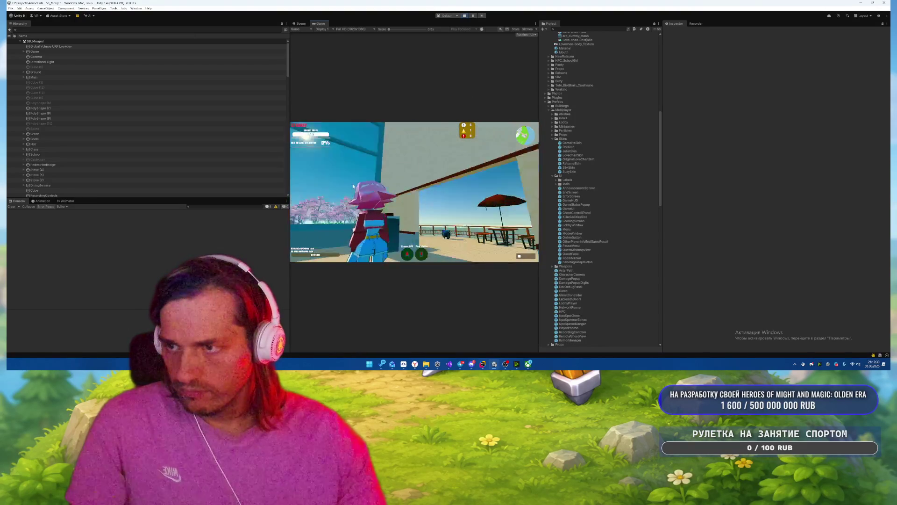
{"action": "key", "text": "w"}
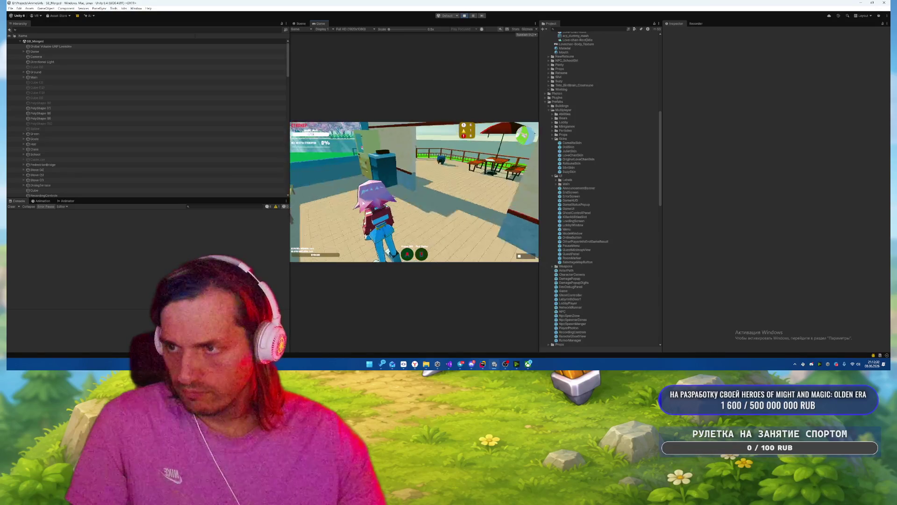
{"action": "key", "text": "w"}
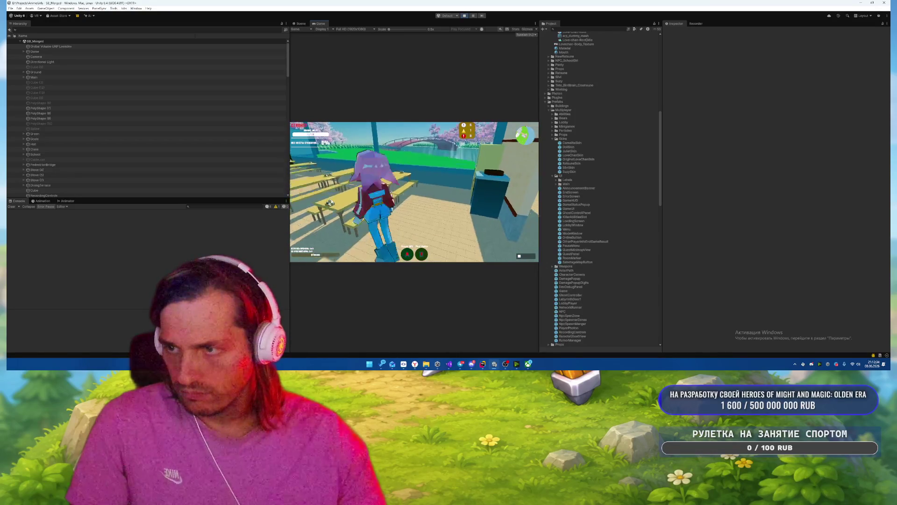
{"action": "key", "text": "w"}
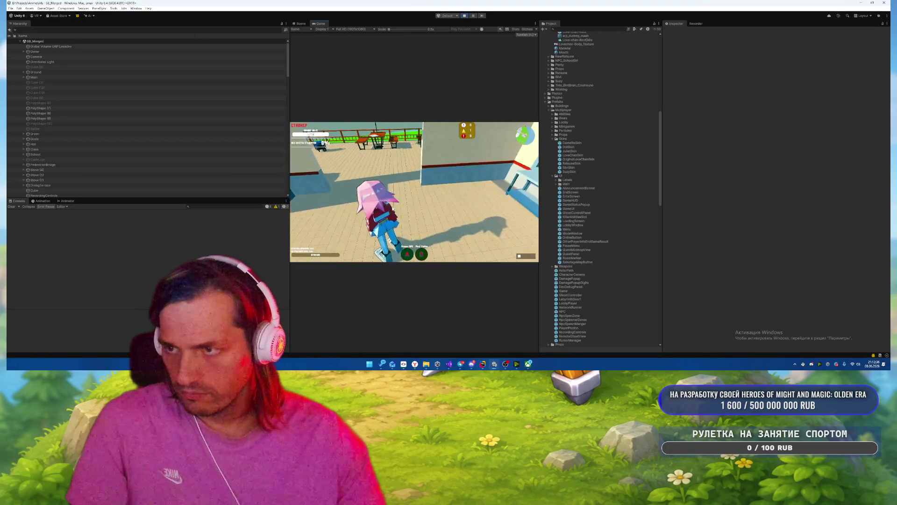
{"action": "key", "text": "w"}
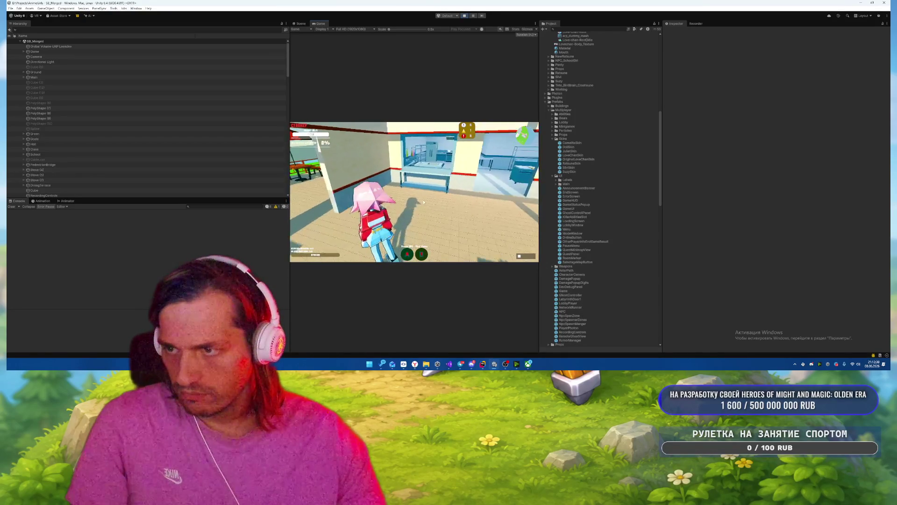
{"action": "key", "text": "w"}
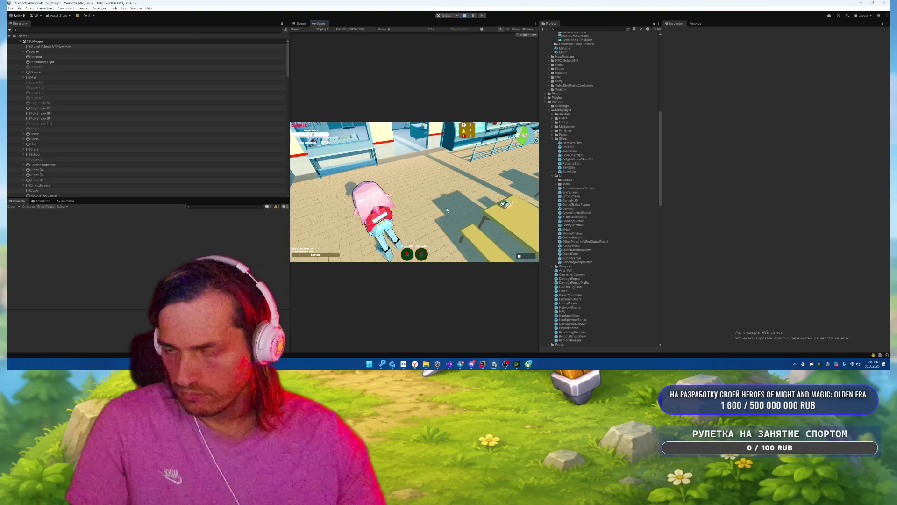
{"action": "key", "text": "Escape"}
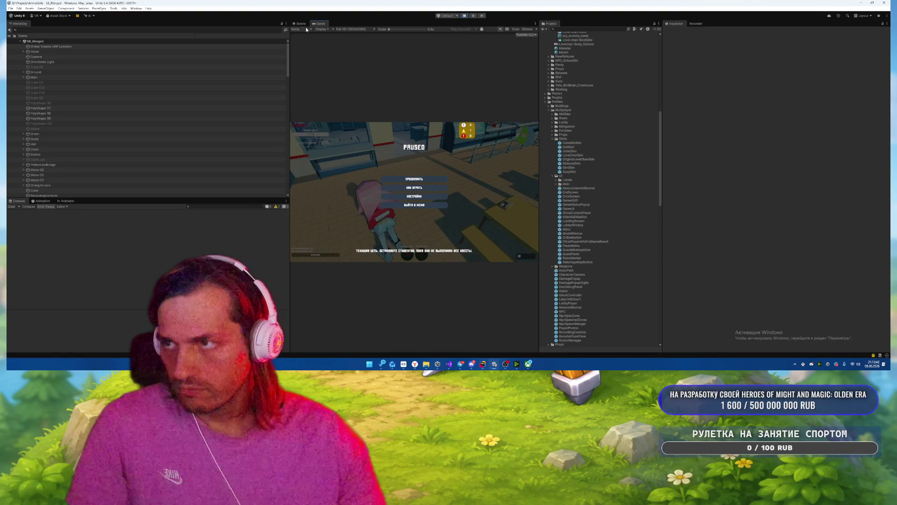
Switch to the Scene view and frame the character's Body mesh with F.
{"action": "left_click", "coordinate": [301, 24]}
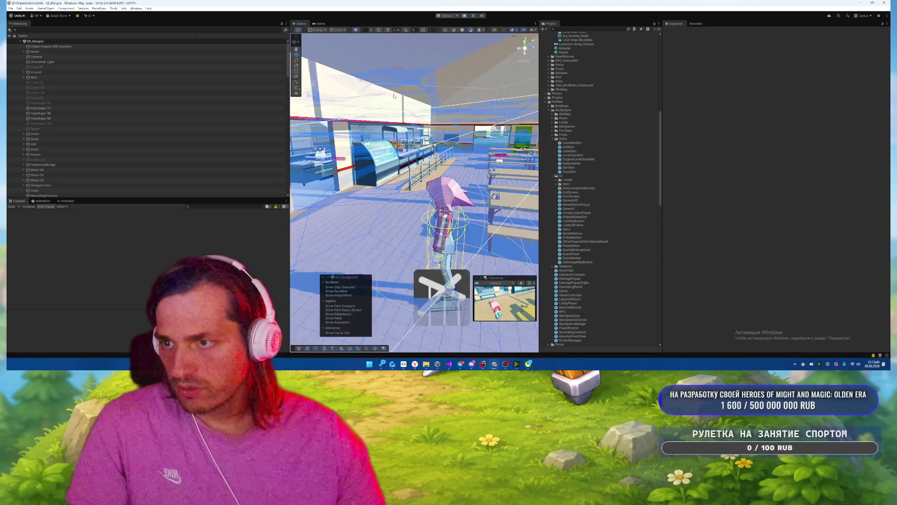
{"action": "left_click", "coordinate": [435, 186]}
{"action": "key", "text": "f"}
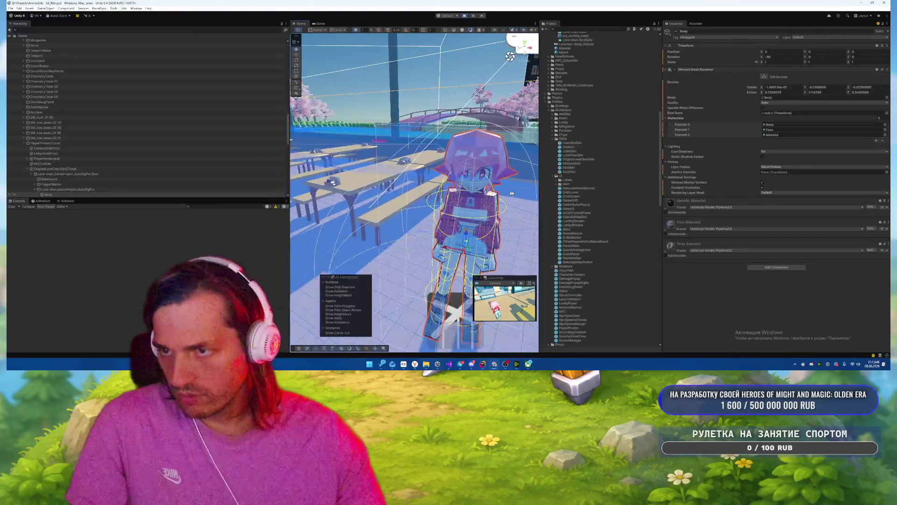
In the Animation window, widen the property column and review Humanoid-Idle's AutoRigPro bone curves.
{"action": "left_click", "coordinate": [42, 202]}
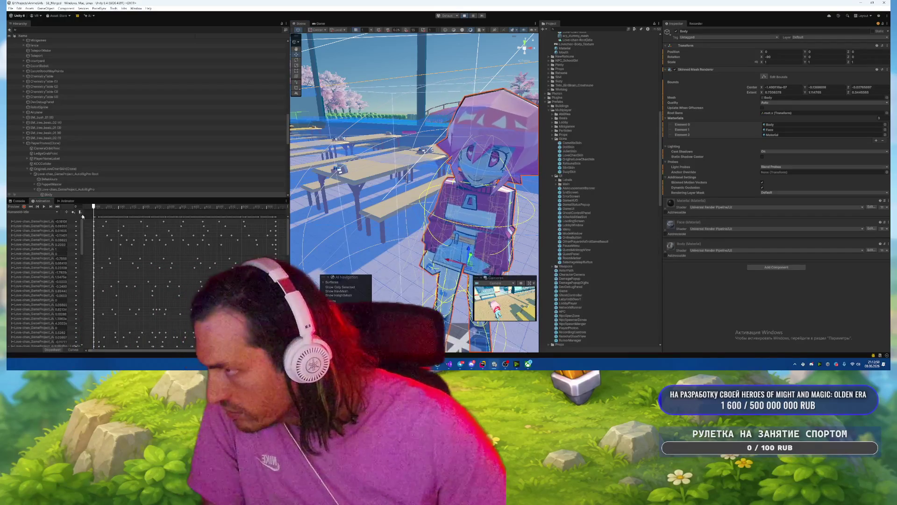
{"action": "left_click_drag", "start_coordinate": [83, 216], "coordinate": [132, 216]}
{"action": "scroll", "coordinate": [74, 270], "scroll_direction": "down", "scroll_amount": 5}
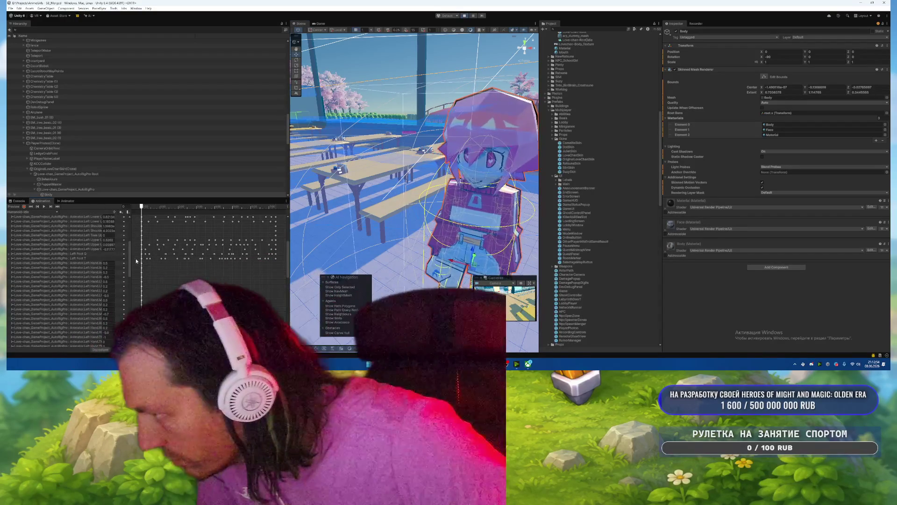
{"action": "left_click_drag", "start_coordinate": [131, 260], "coordinate": [157, 262]}
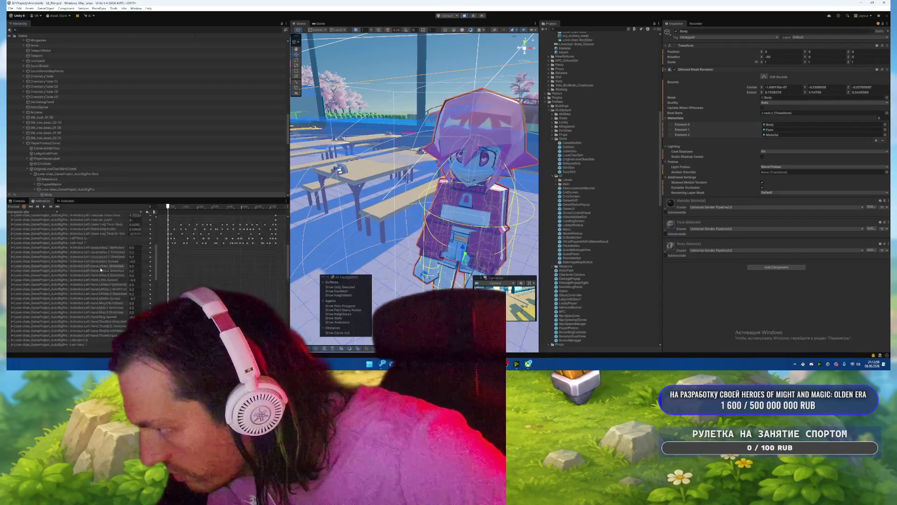
{"action": "scroll", "coordinate": [102, 268], "scroll_direction": "down", "scroll_amount": 5}
{"action": "scroll", "coordinate": [118, 292], "scroll_direction": "down", "scroll_amount": 5}
{"action": "scroll", "coordinate": [111, 255], "scroll_direction": "down", "scroll_amount": 5}
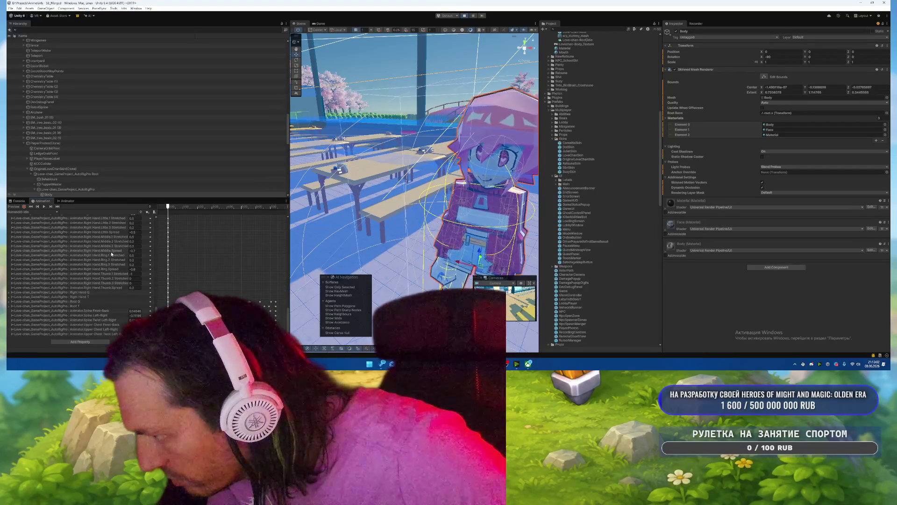
{"action": "scroll", "coordinate": [110, 251], "scroll_direction": "up", "scroll_amount": 6}
{"action": "scroll", "coordinate": [110, 251], "scroll_direction": "up", "scroll_amount": 5}
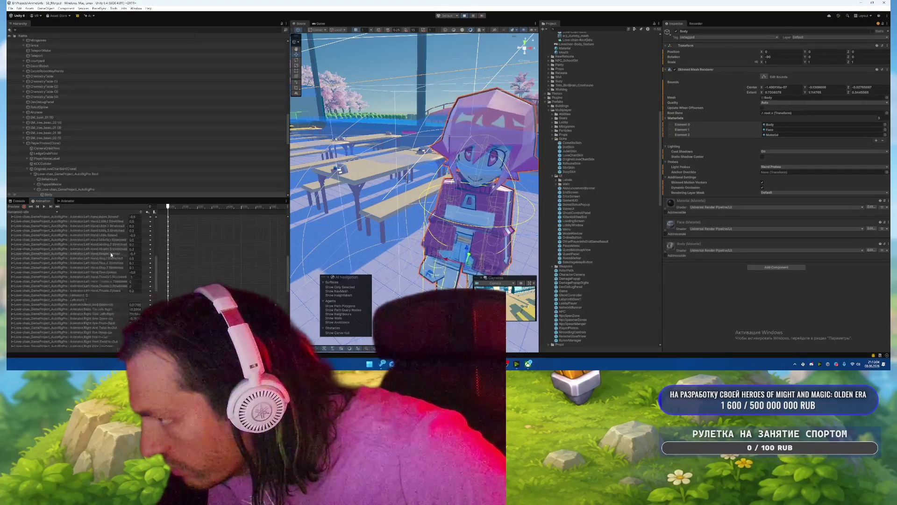
{"action": "left_click", "coordinate": [34, 213]}
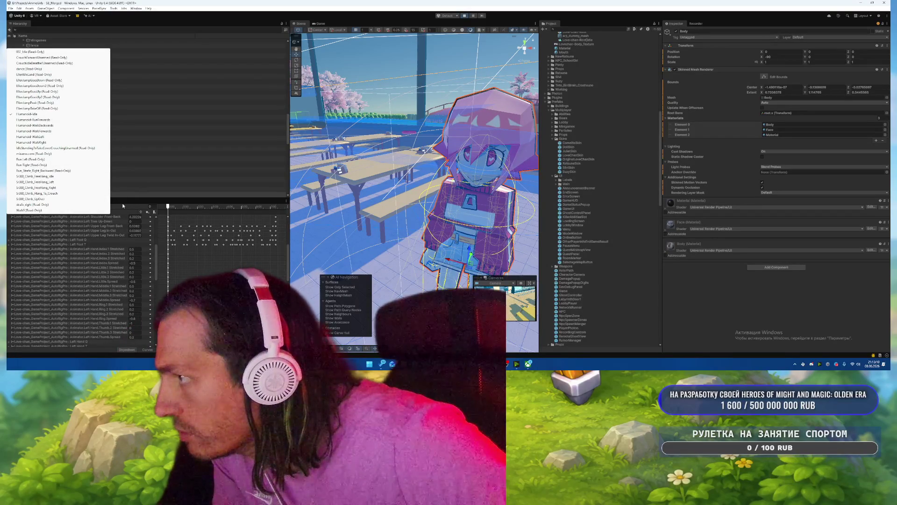
{"action": "left_click", "coordinate": [122, 205]}
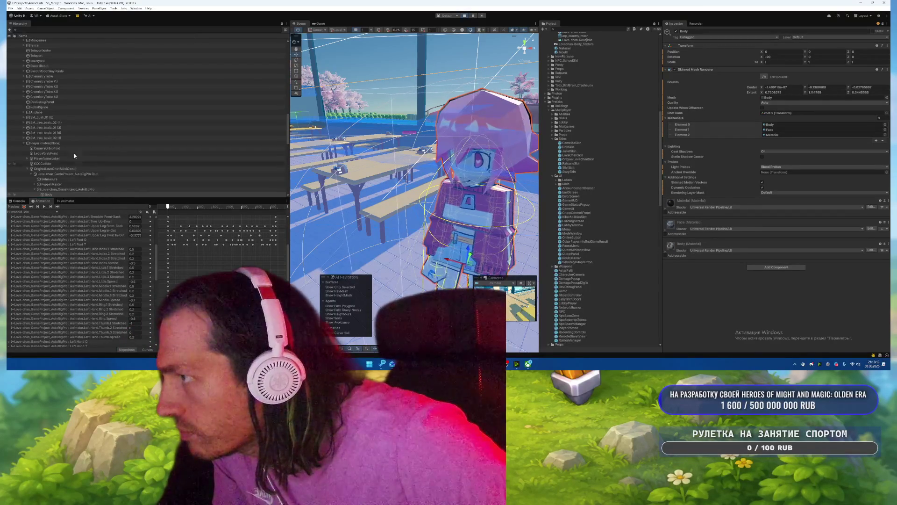